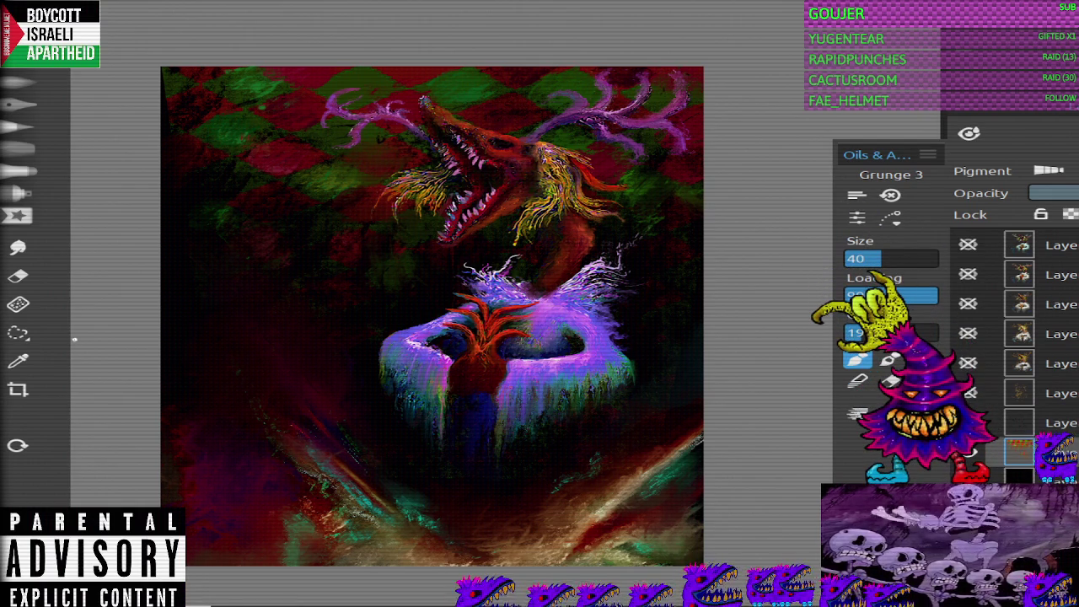
Step: Cycle oil presets and sizes, then set up a Soft Fast smudge brush at size 63
{"action": "key", "text": "ctrl+z"}
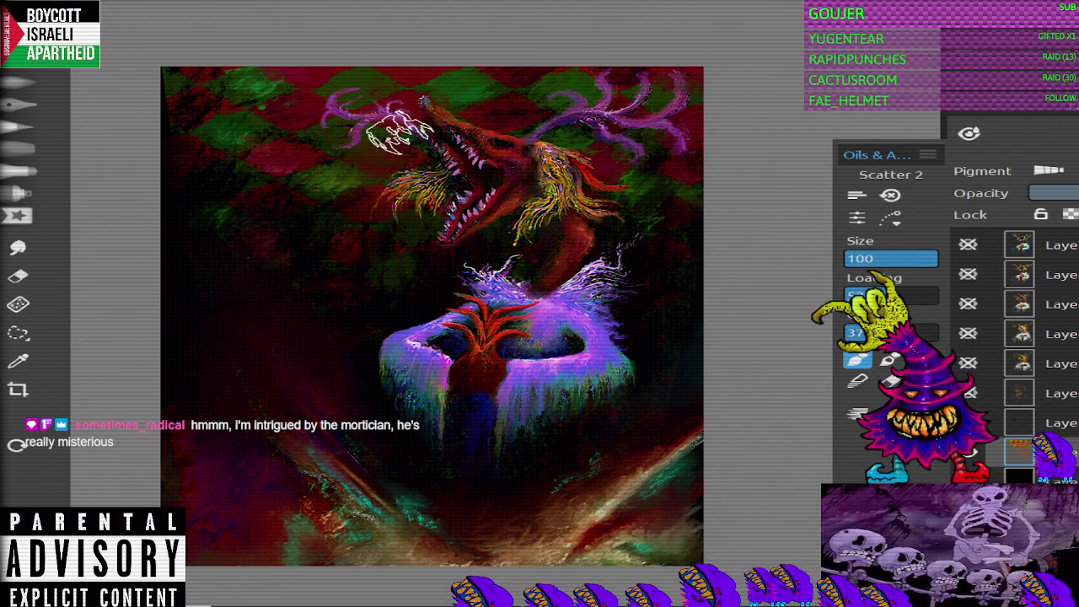
{"action": "key", "text": "bracketleft"}
{"action": "key", "text": "bracketleft"}
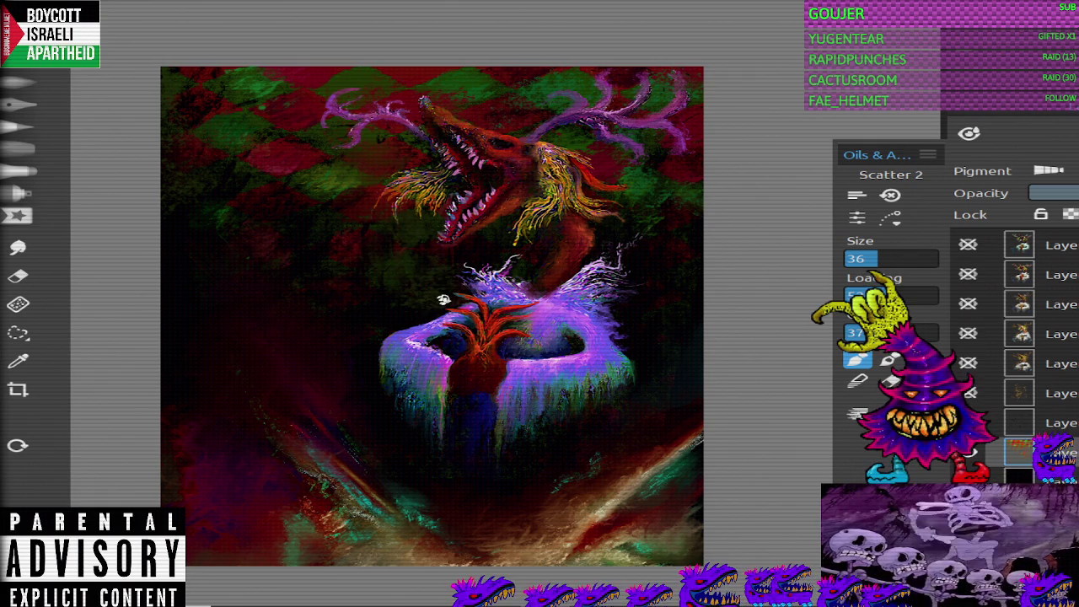
{"action": "key", "text": "e"}
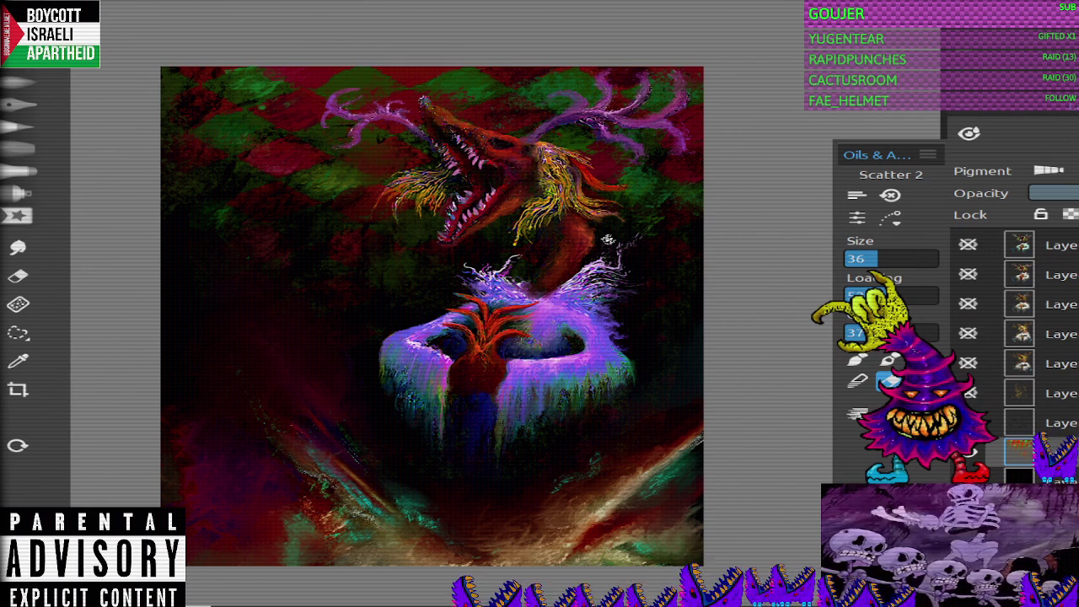
{"action": "left_click", "coordinate": [19, 247]}
{"action": "key", "text": "bracketright"}
{"action": "key", "text": "bracketright"}
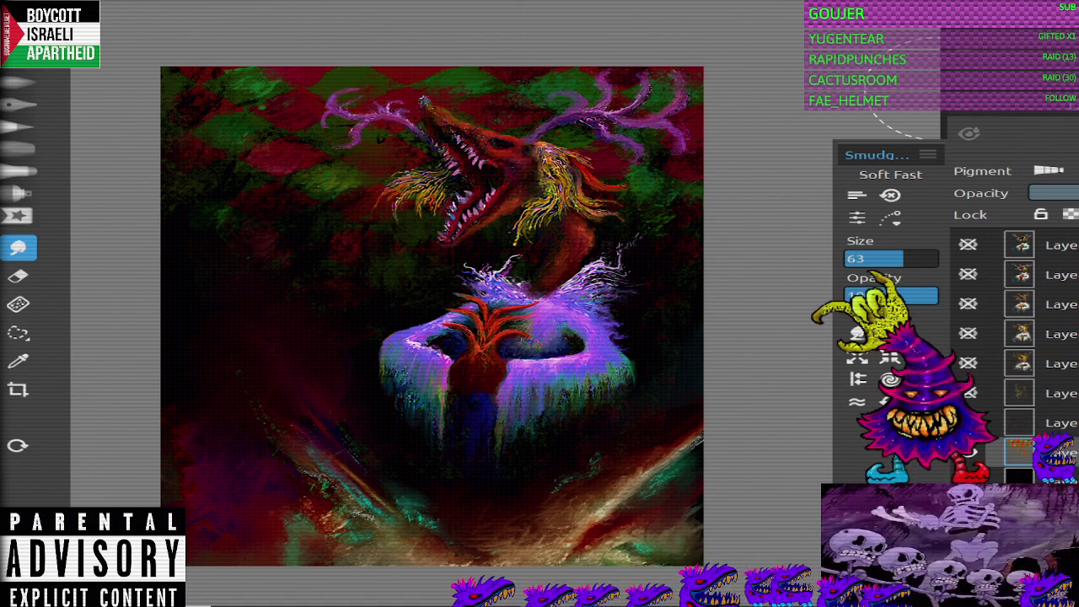
Step: Lower the layer opacity to darken the red-green checkered background behind the creature's head
{"action": "mouse_move", "coordinate": [1067, 193]}
{"action": "left_mouse_down"}
{"action": "mouse_move", "coordinate": [1054, 193]}
{"action": "mouse_move", "coordinate": [1076, 193]}
{"action": "left_mouse_up"}
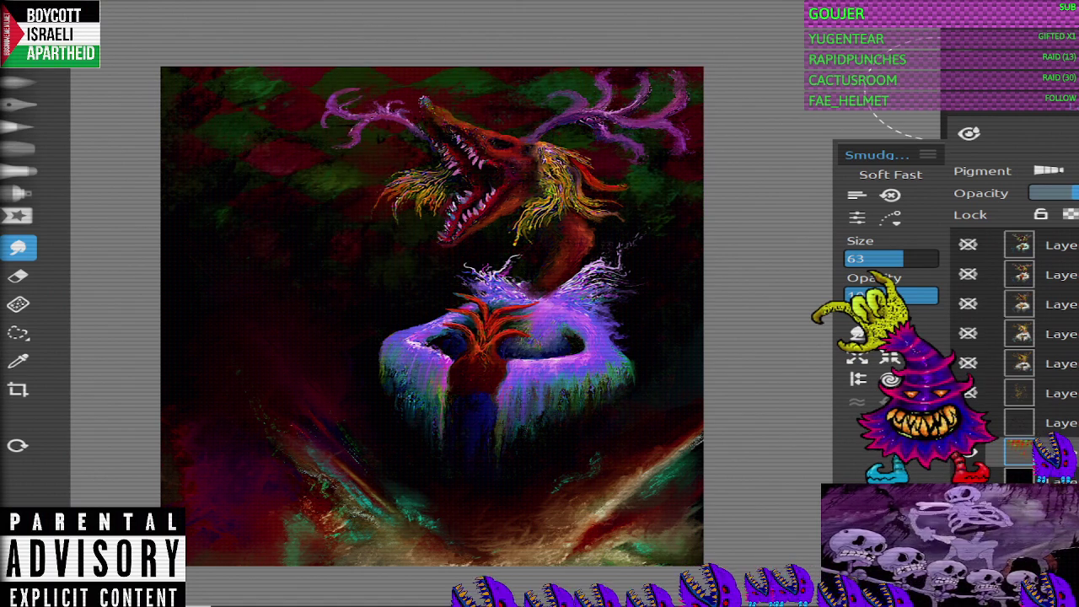
{"action": "scroll", "coordinate": [363, 292], "scroll_direction": "down", "scroll_amount": 3}
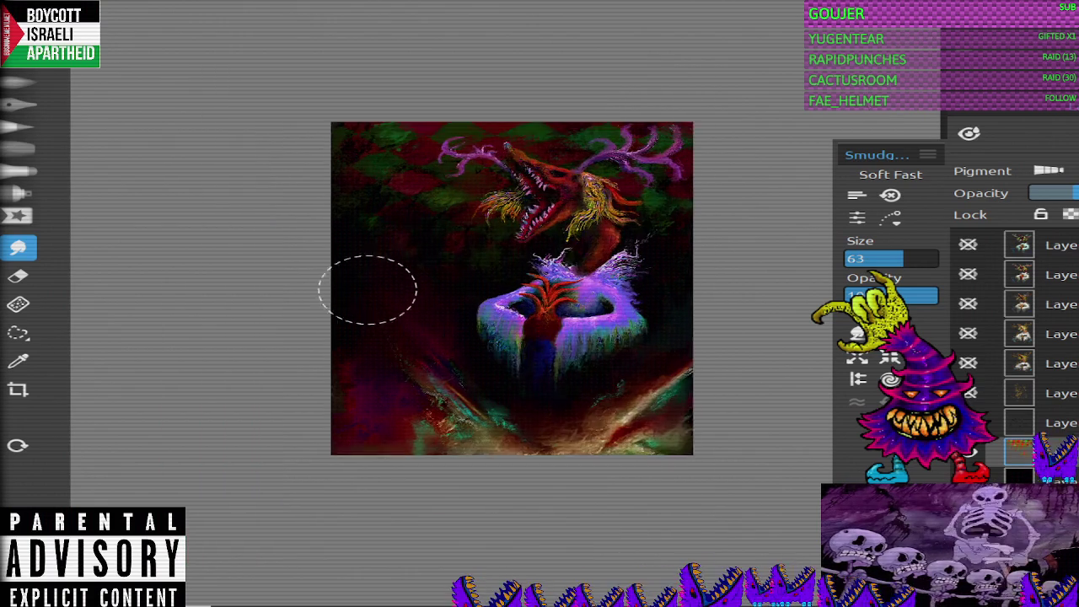
{"action": "scroll", "coordinate": [723, 312], "scroll_direction": "up", "scroll_amount": 2}
{"action": "scroll", "coordinate": [666, 324], "scroll_direction": "up", "scroll_amount": 1}
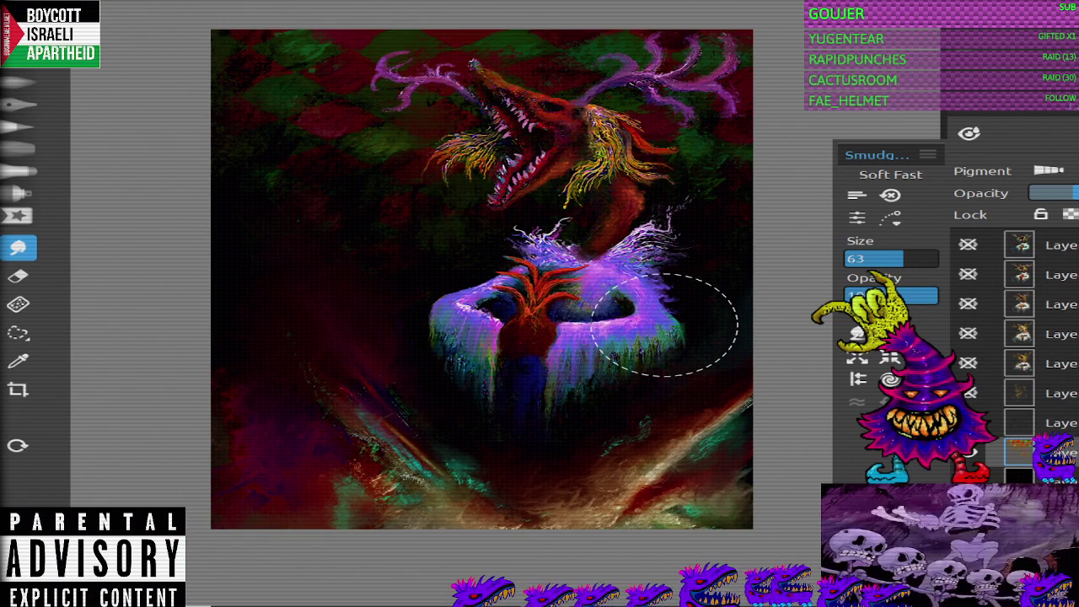
{"action": "scroll", "coordinate": [759, 385], "scroll_direction": "up", "scroll_amount": 1}
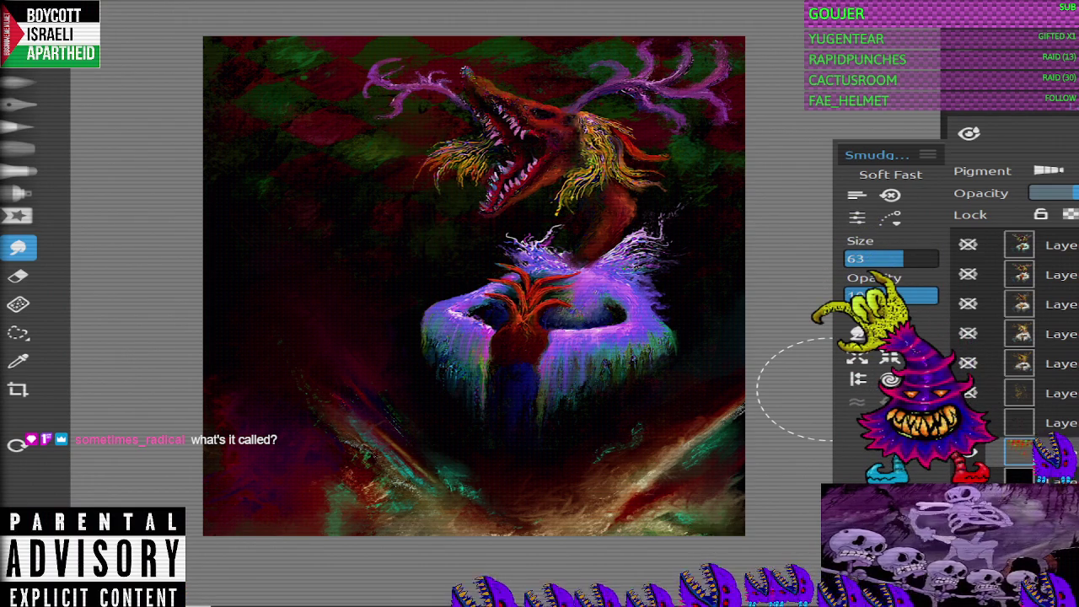
Step: On the top layer, paint teal-green Grunge 3 oil strokes at the left edge and erase them softer
{"action": "key", "text": "ctrl+j"}
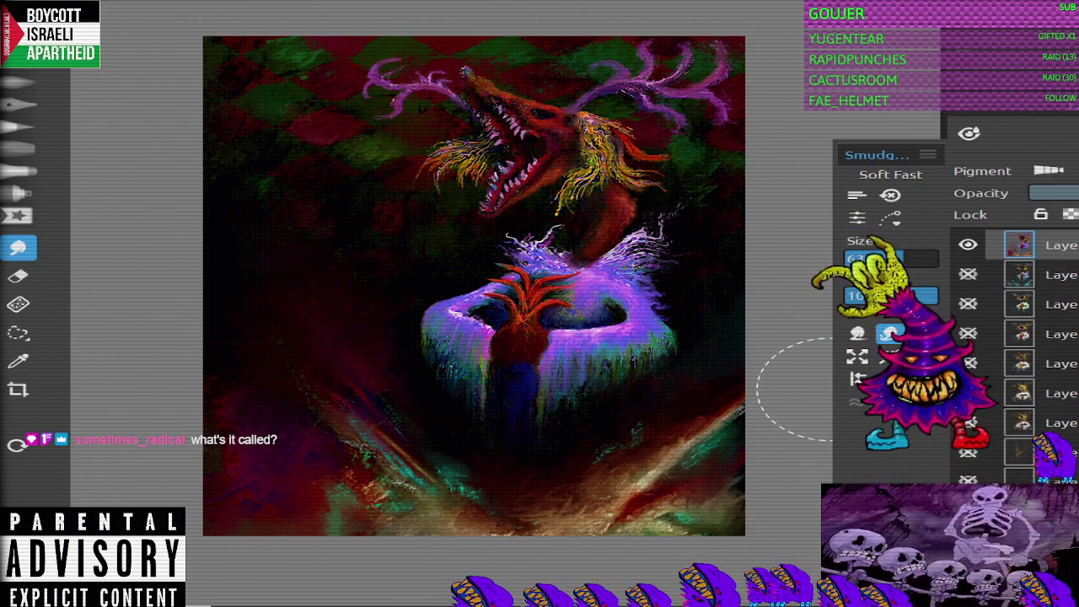
{"action": "key", "text": "b"}
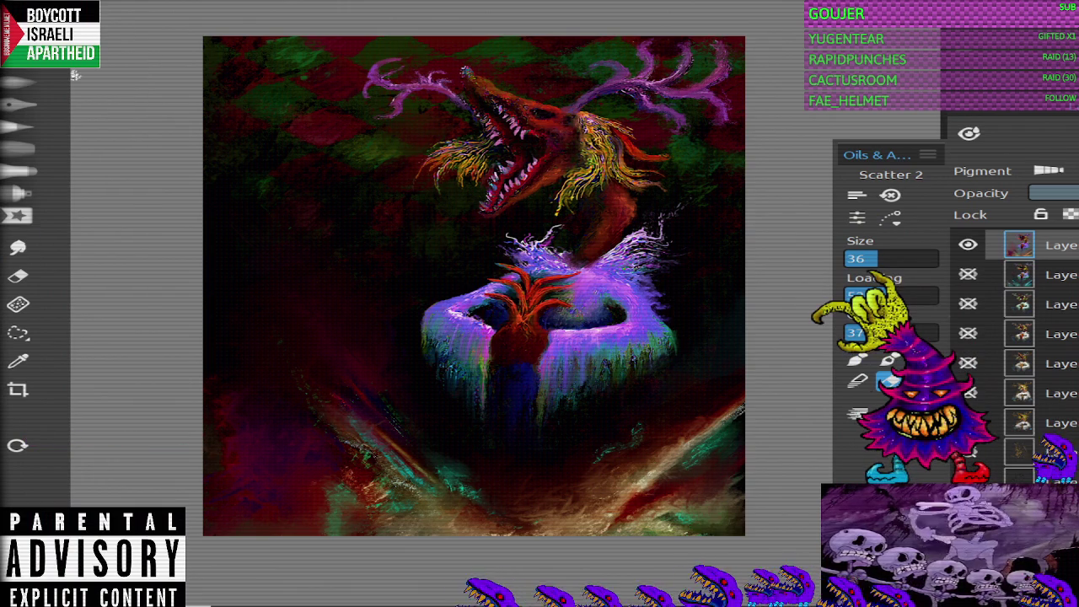
{"action": "key", "text": "period"}
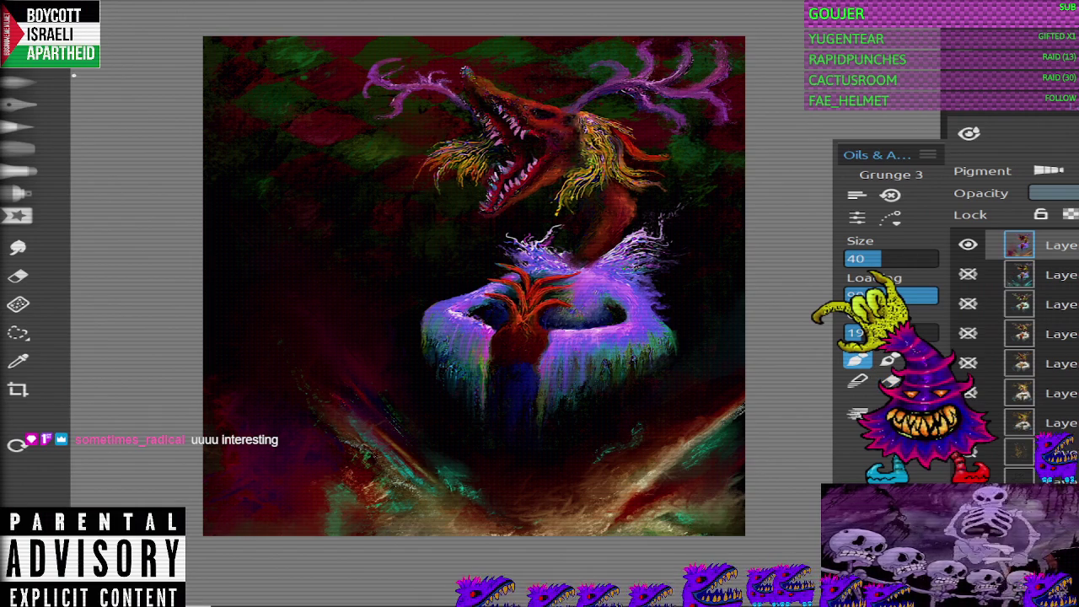
{"action": "mouse_move", "coordinate": [228, 390]}
{"action": "left_mouse_down"}
{"action": "mouse_move", "coordinate": [241, 380]}
{"action": "mouse_move", "coordinate": [211, 375]}
{"action": "mouse_move", "coordinate": [208, 430]}
{"action": "left_mouse_up"}
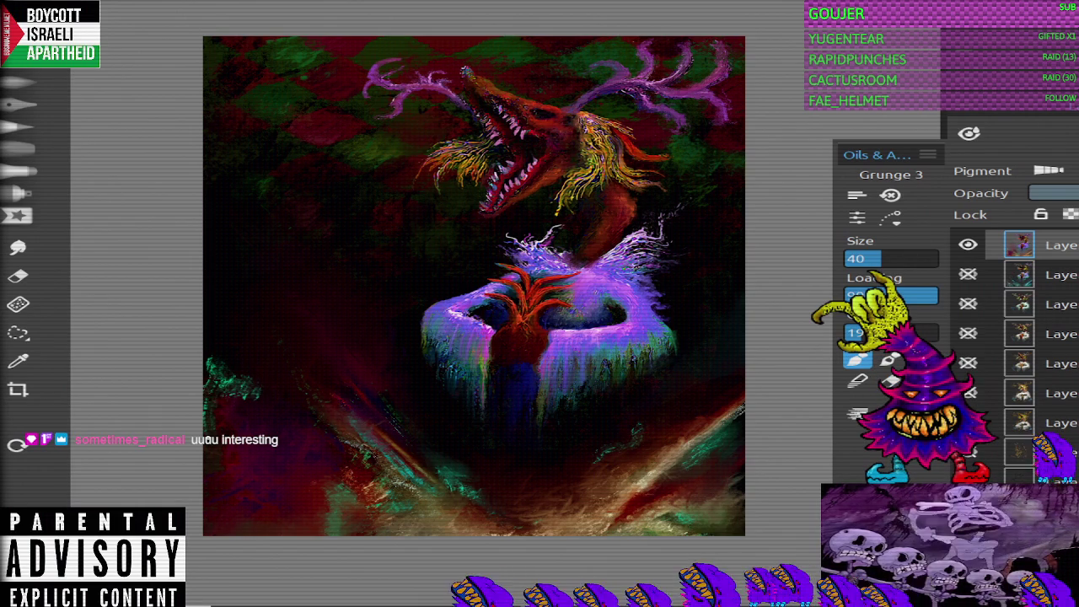
{"action": "key", "text": "s"}
{"action": "left_click_drag", "start_coordinate": [221, 370], "coordinate": [211, 373]}
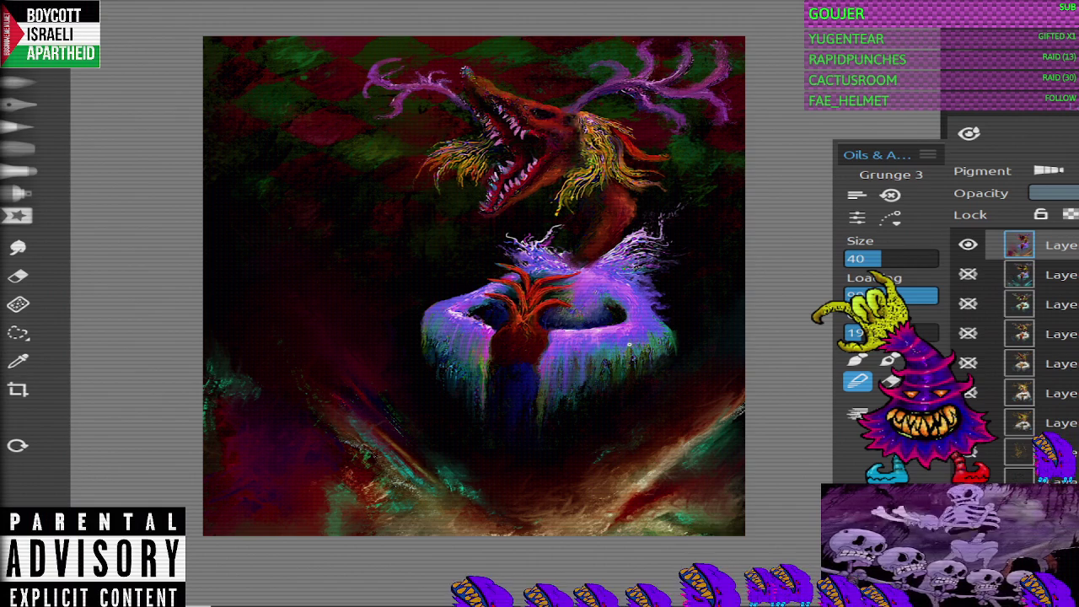
Step: Paint a teal stroke up the dark left edge, toggling between eraser and oil brush
{"action": "key", "text": "b"}
{"action": "left_click_drag", "start_coordinate": [209, 352], "coordinate": [221, 300]}
{"action": "key", "text": "e"}
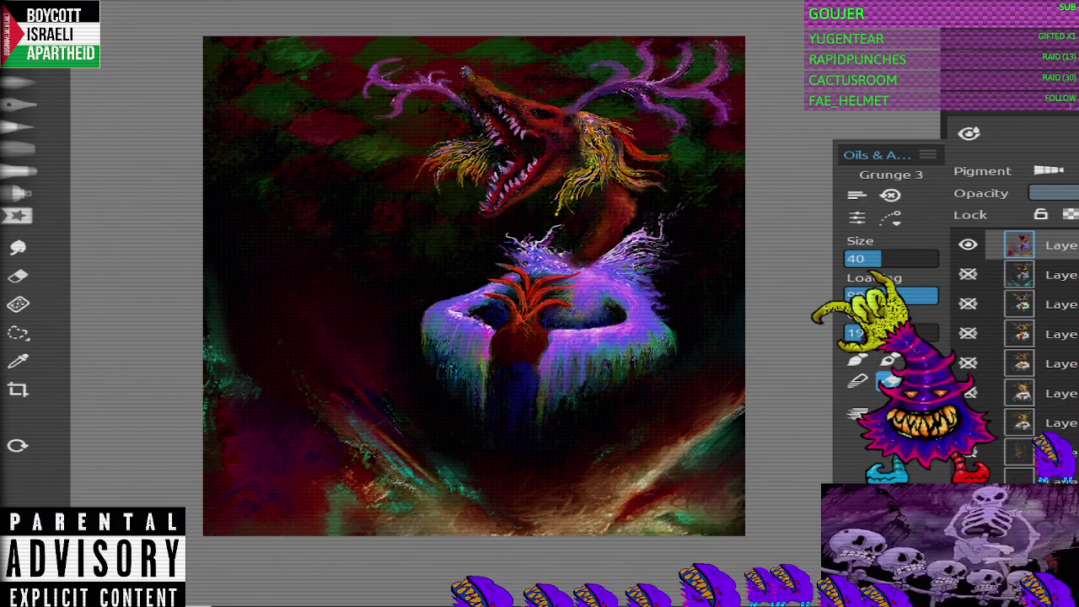
{"action": "key", "text": "b"}
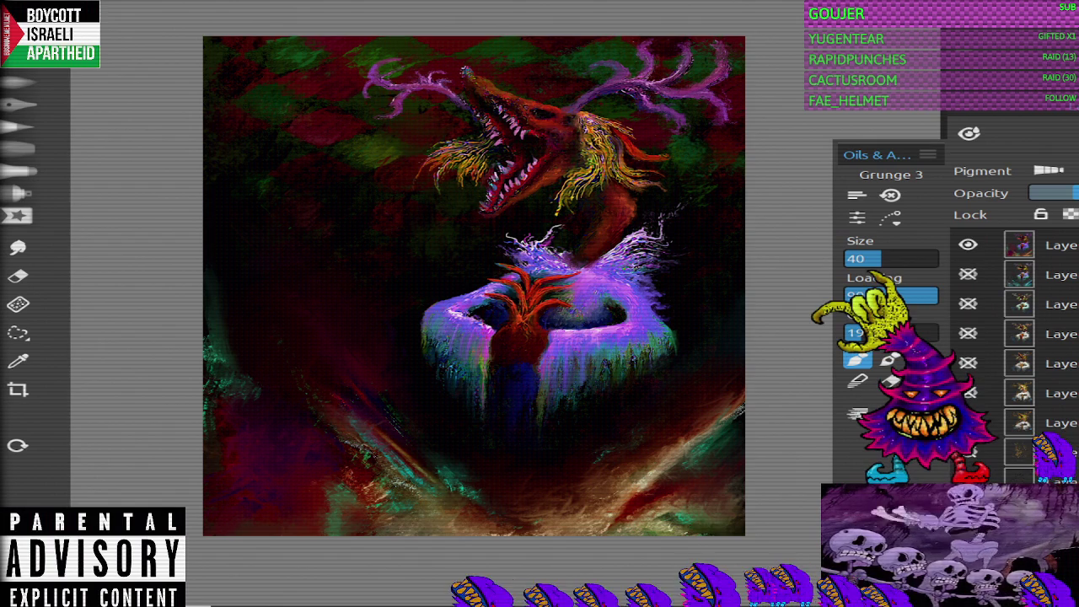
{"action": "scroll", "coordinate": [1011, 354], "scroll_direction": "down", "scroll_amount": 2}
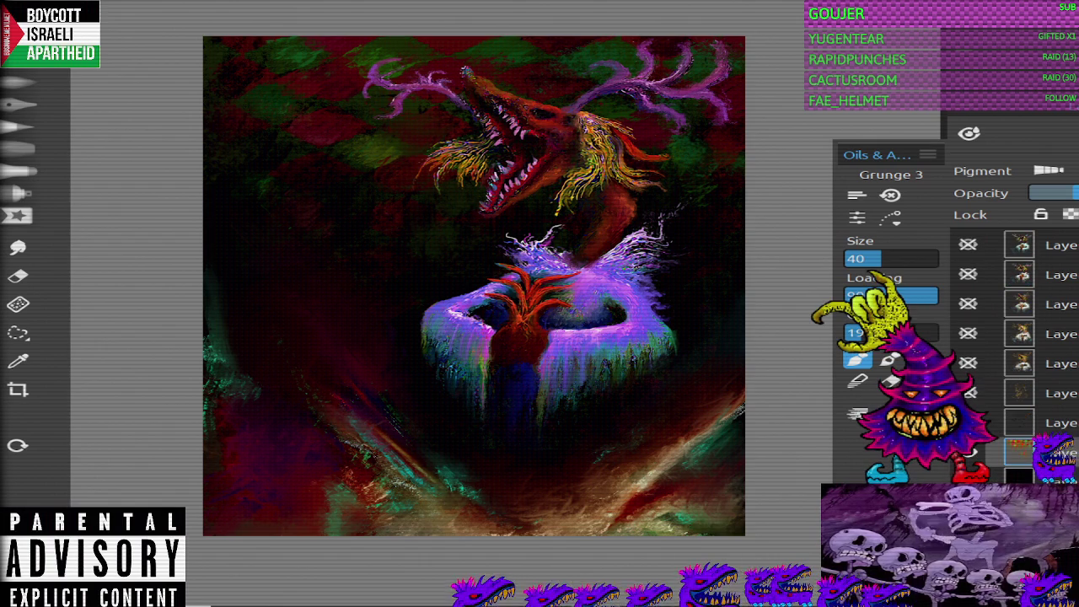
{"action": "scroll", "coordinate": [474, 287], "scroll_direction": "up", "scroll_amount": 2}
{"action": "scroll", "coordinate": [462, 307], "scroll_direction": "down", "scroll_amount": 2}
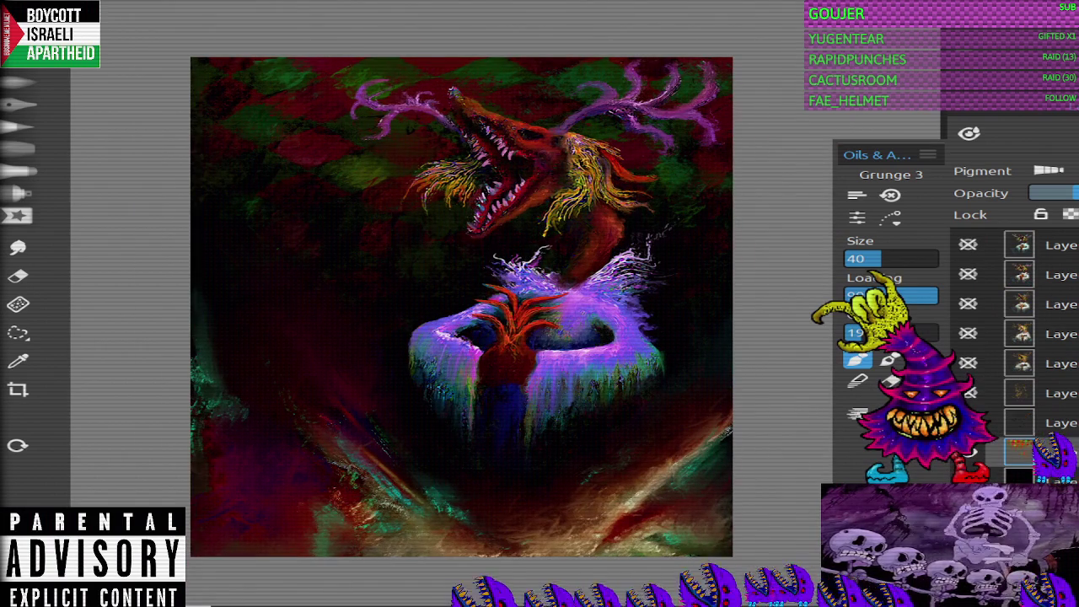
Step: Sharpen the painting at 1 px radius, strength 100, then show the Edit menu's transform options
{"action": "left_click", "coordinate": [59, 258]}
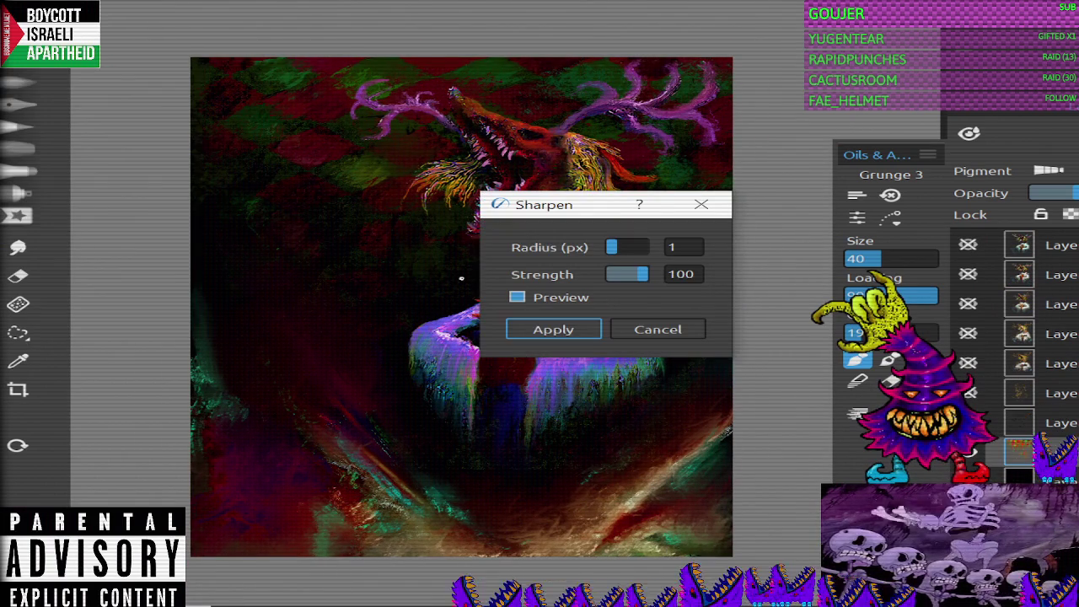
{"action": "key", "text": "Return"}
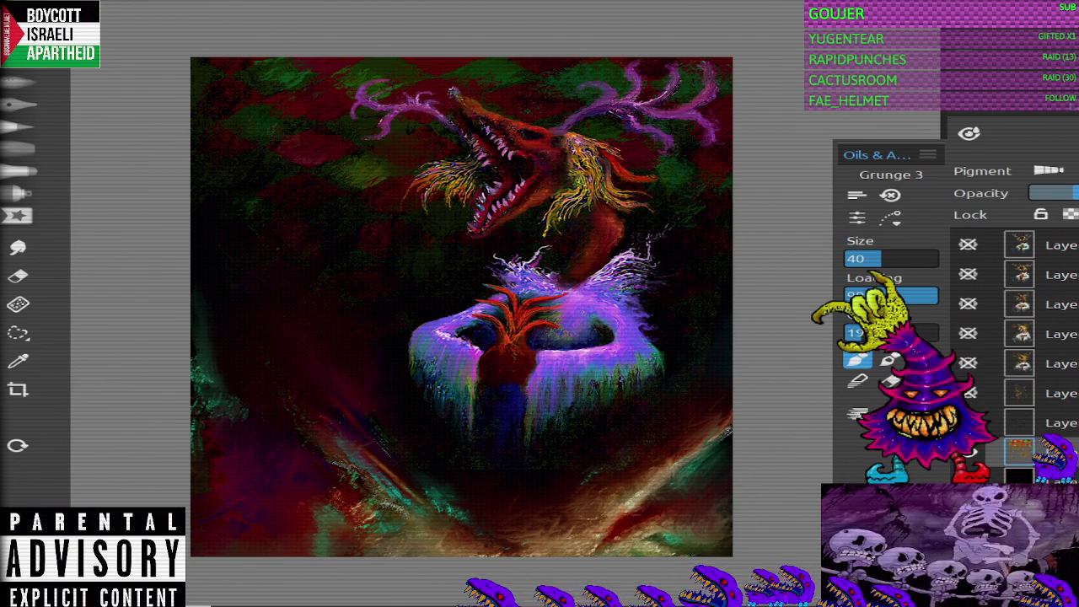
{"action": "left_click", "coordinate": [42, 9]}
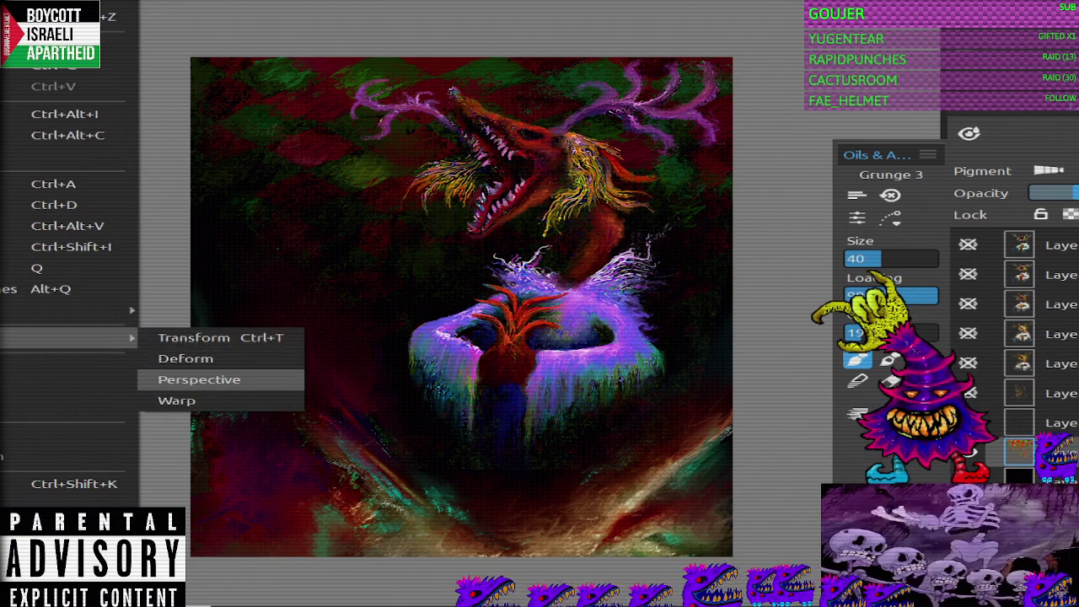
Step: Apply a perspective transform pulling the layer's lower-left and lower-right corners outward
{"action": "left_click", "coordinate": [194, 379]}
{"action": "left_click_drag", "start_coordinate": [189, 471], "coordinate": [126, 461]}
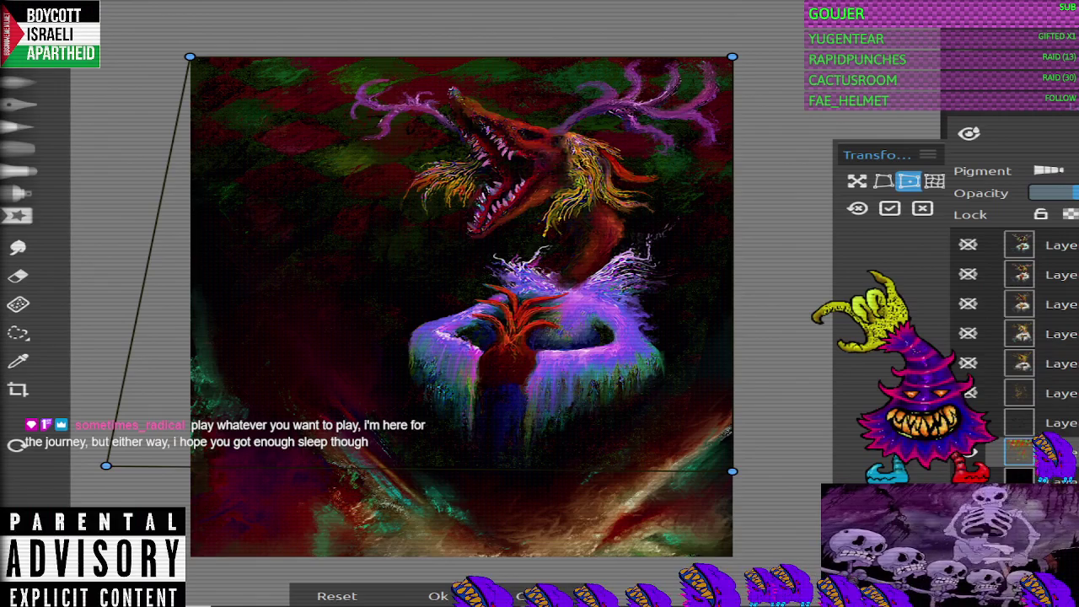
{"action": "left_click_drag", "start_coordinate": [732, 471], "coordinate": [748, 458]}
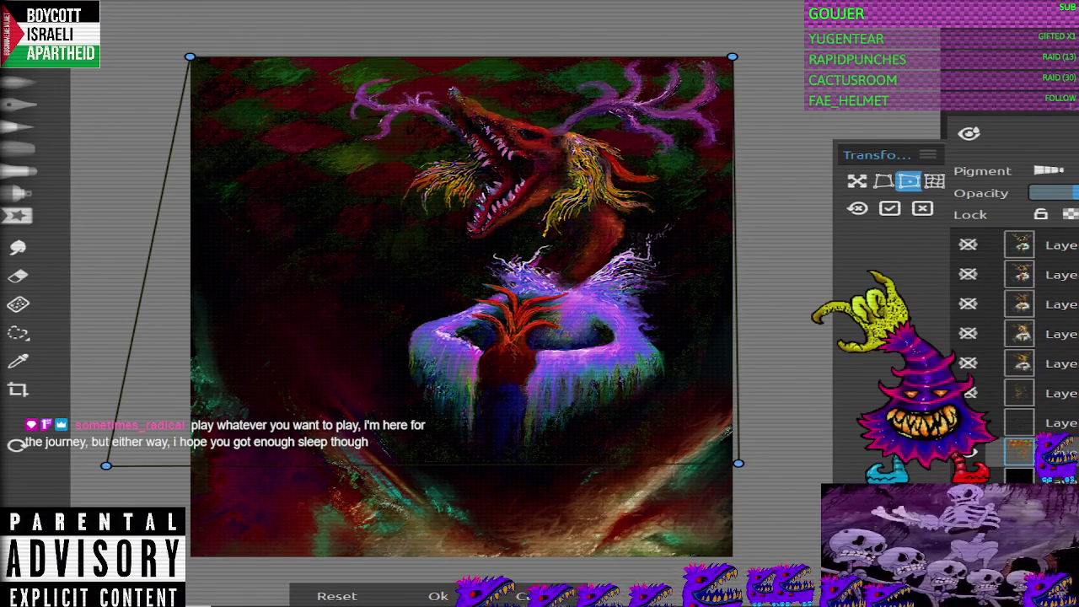
{"action": "key", "text": "Return"}
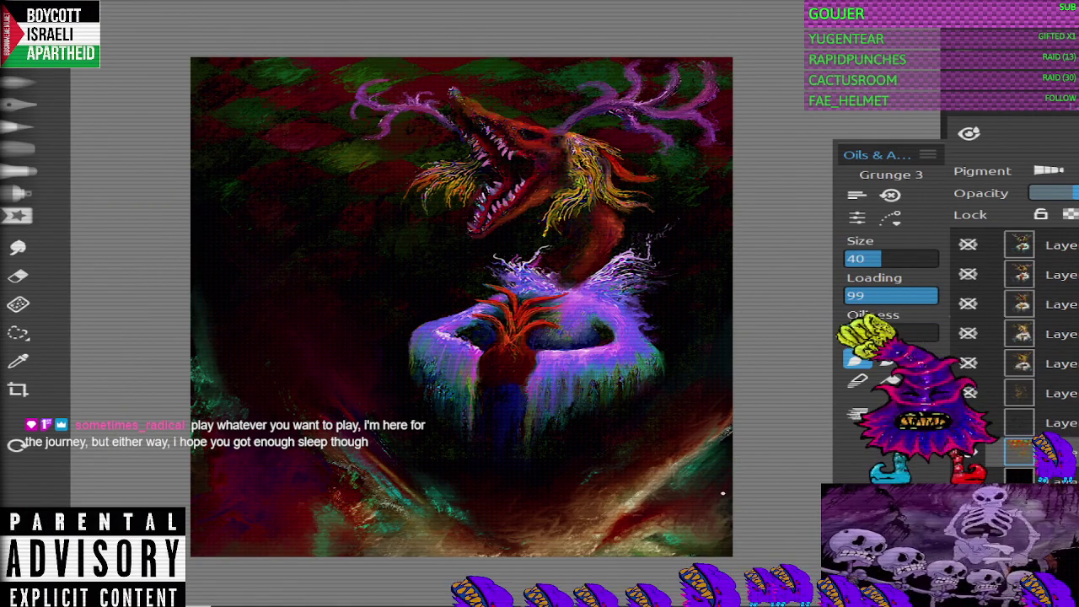
{"action": "key", "text": "bracketright"}
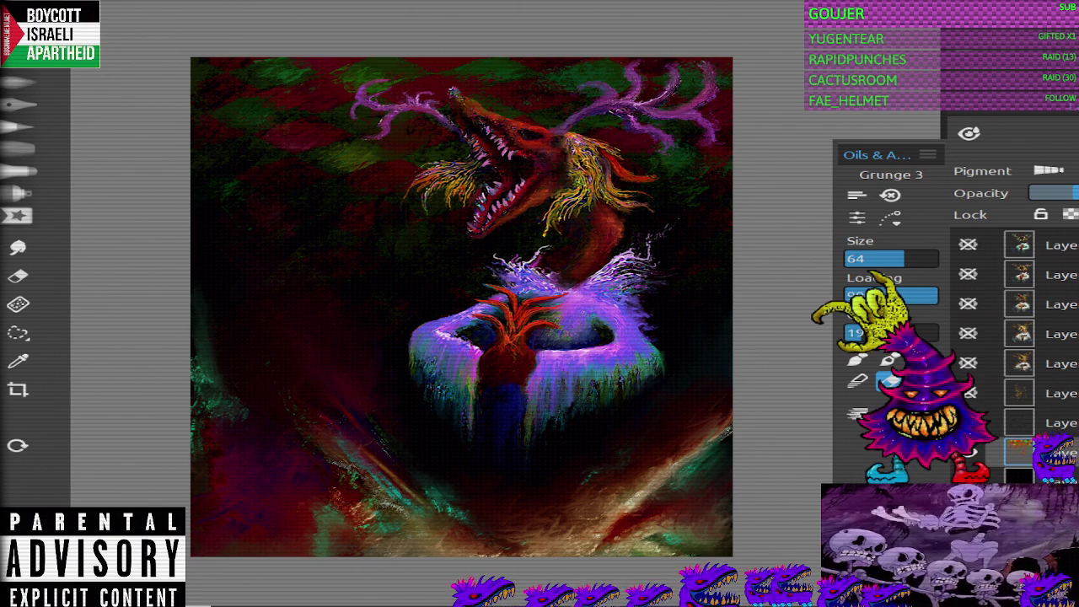
Step: Return the oil tool to painting and change its mode to develop the creature and fountain
{"action": "left_click", "coordinate": [857, 360]}
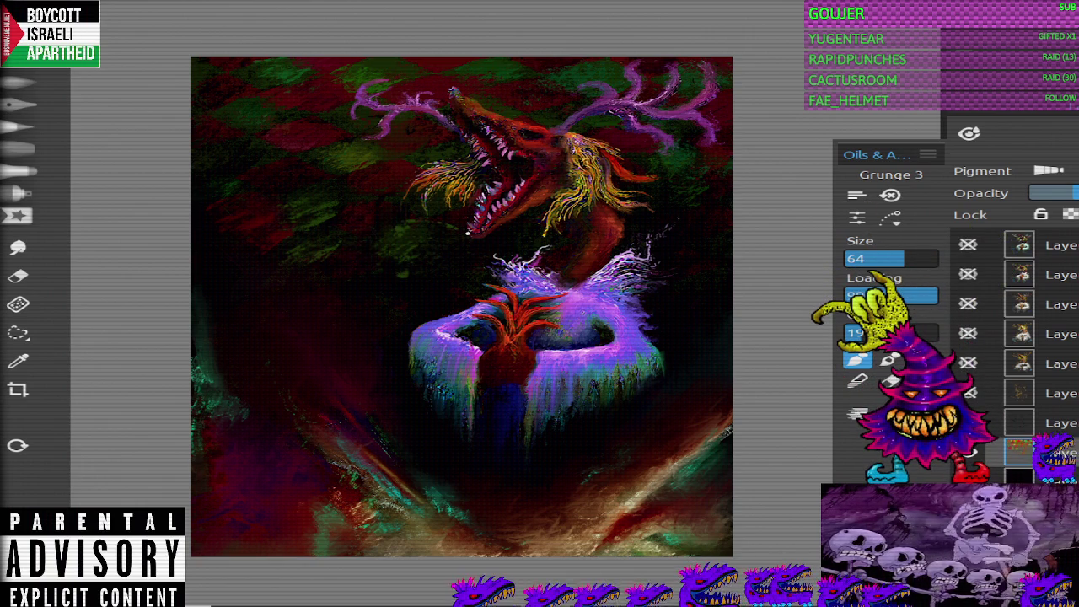
{"action": "key", "text": "n"}
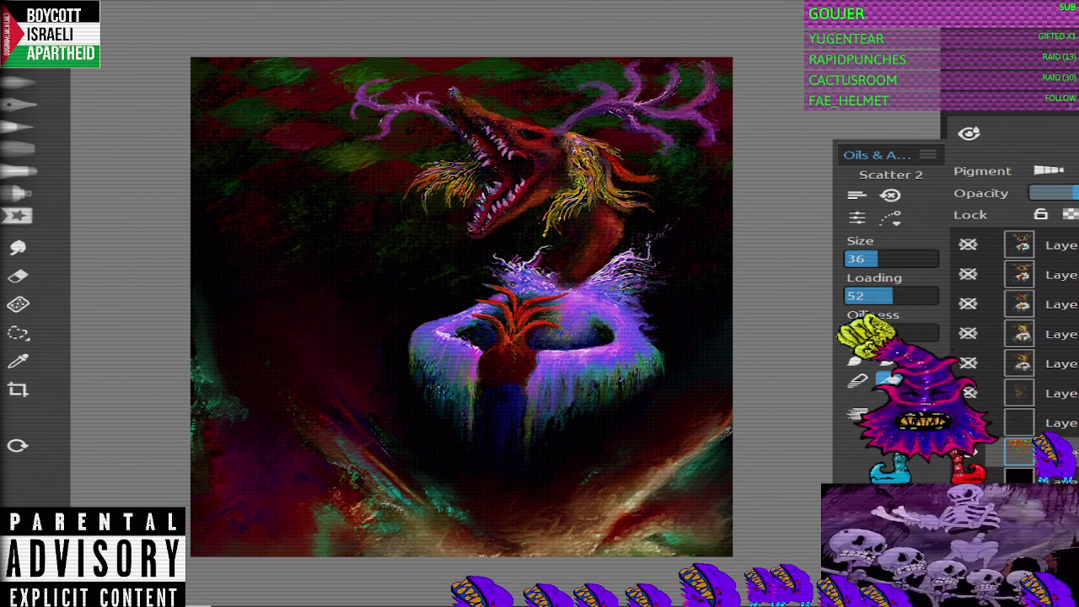
Step: Touch up dark paint around the creature and fountain base, alternating oil brush and eraser
{"action": "key", "text": "b"}
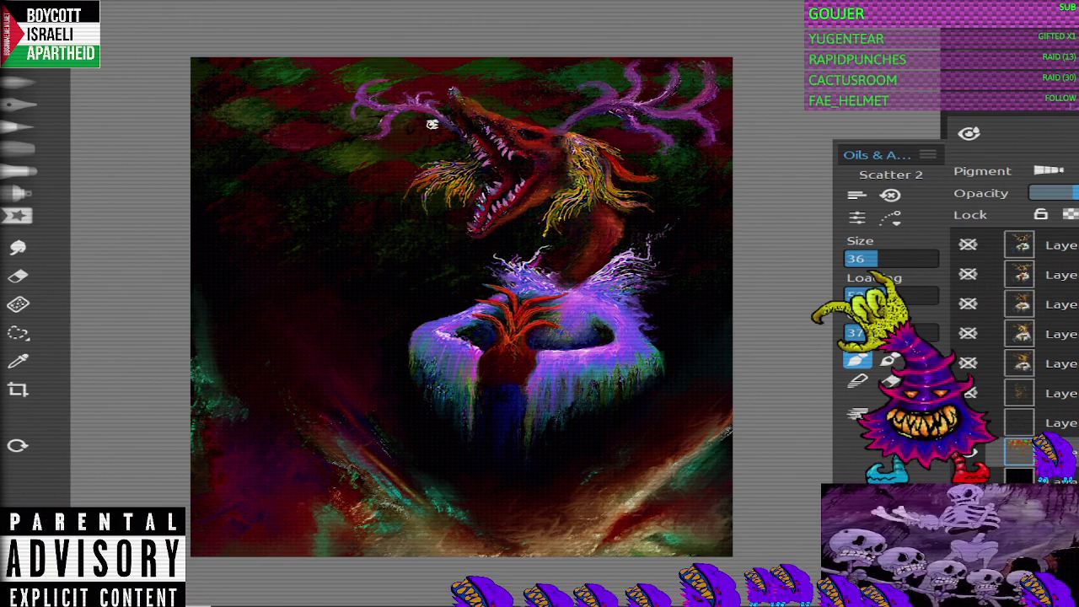
{"action": "key", "text": "e"}
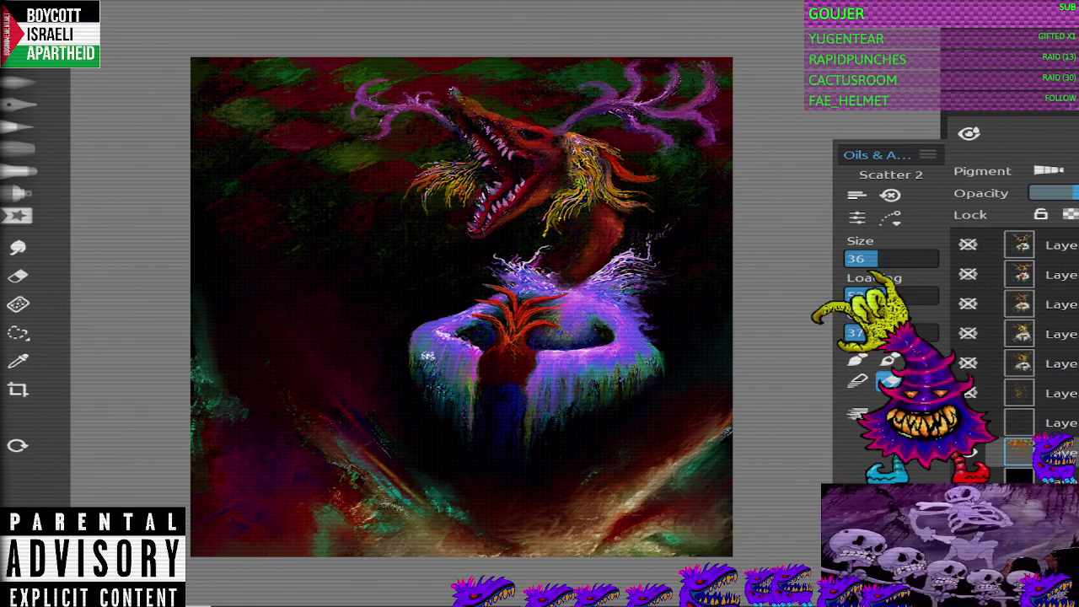
{"action": "key", "text": "b"}
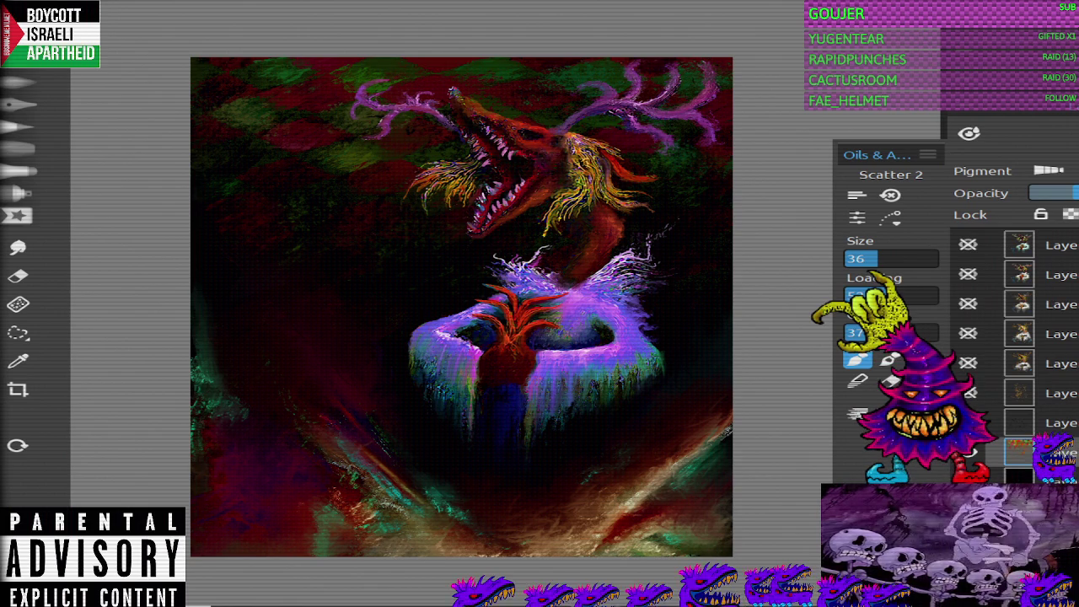
{"action": "left_click", "coordinate": [19, 127]}
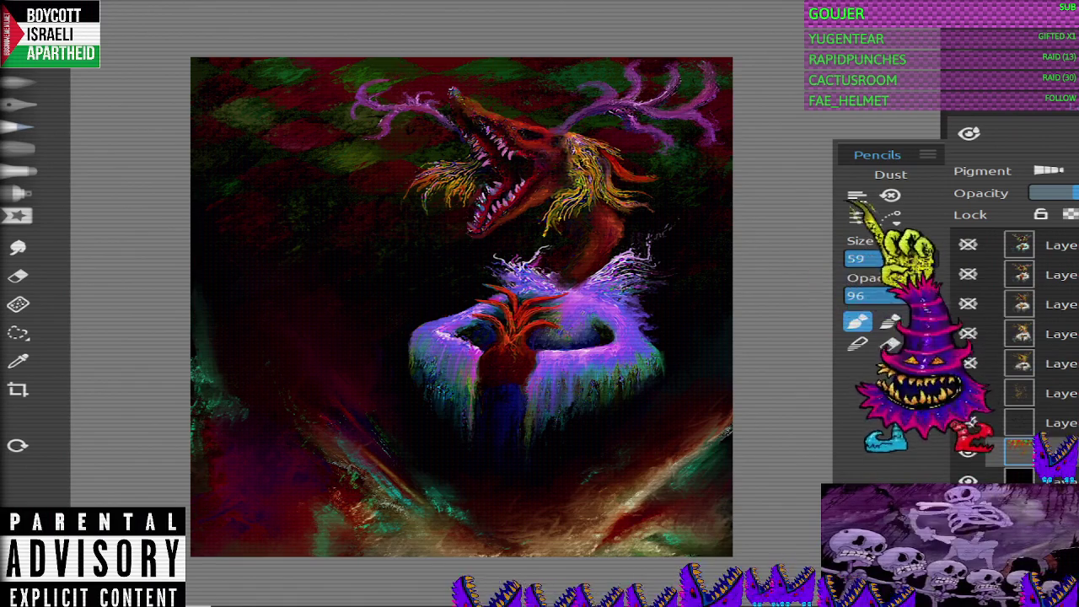
Step: Duplicate Layer 5 to the top of the stack, confirm its name, and return to Scatter 2 oils
{"action": "key", "text": "ctrl+j"}
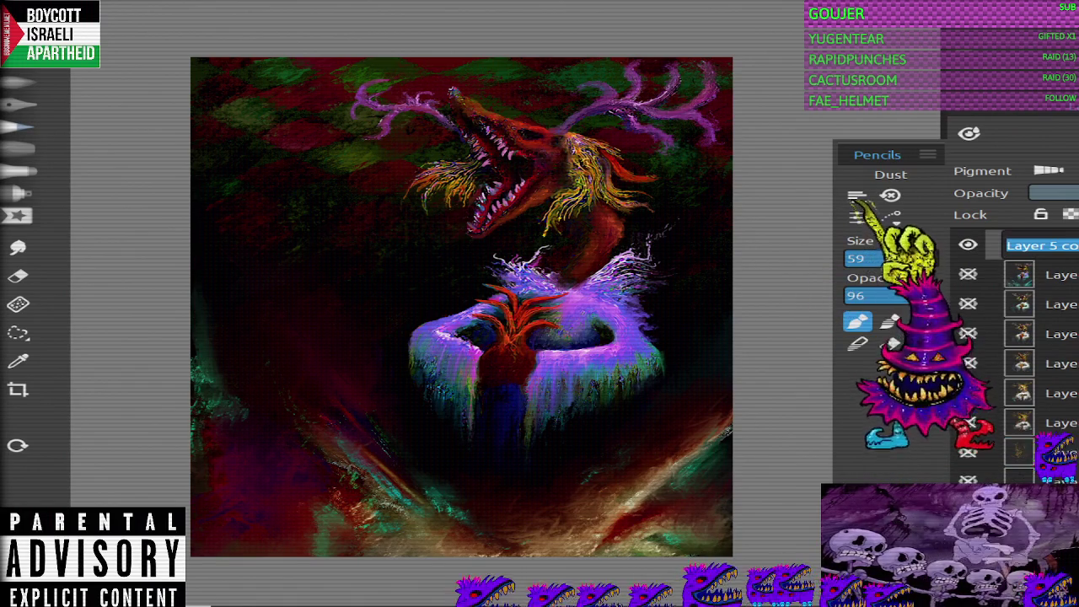
{"action": "key", "text": "Return"}
{"action": "key", "text": "bracketleft"}
{"action": "key", "text": "bracketleft"}
{"action": "key", "text": "bracketleft"}
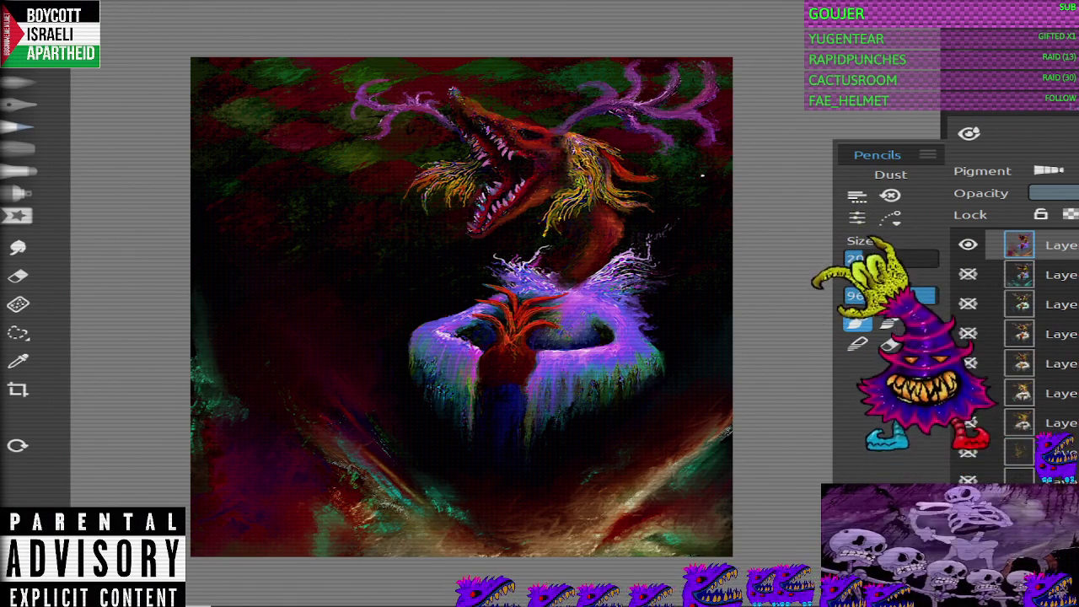
{"action": "key", "text": "p"}
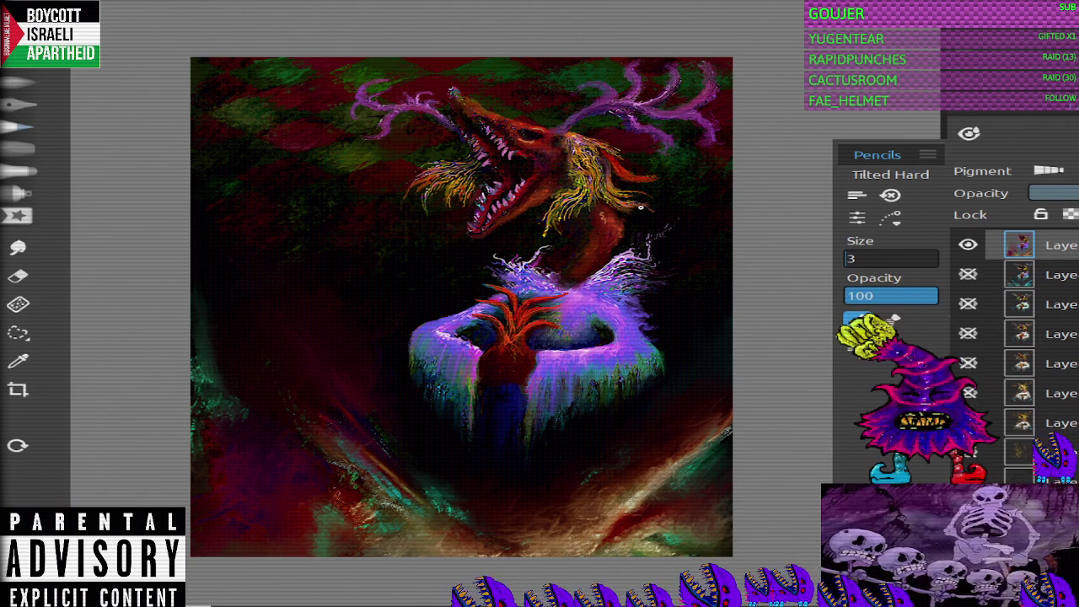
{"action": "key", "text": "o"}
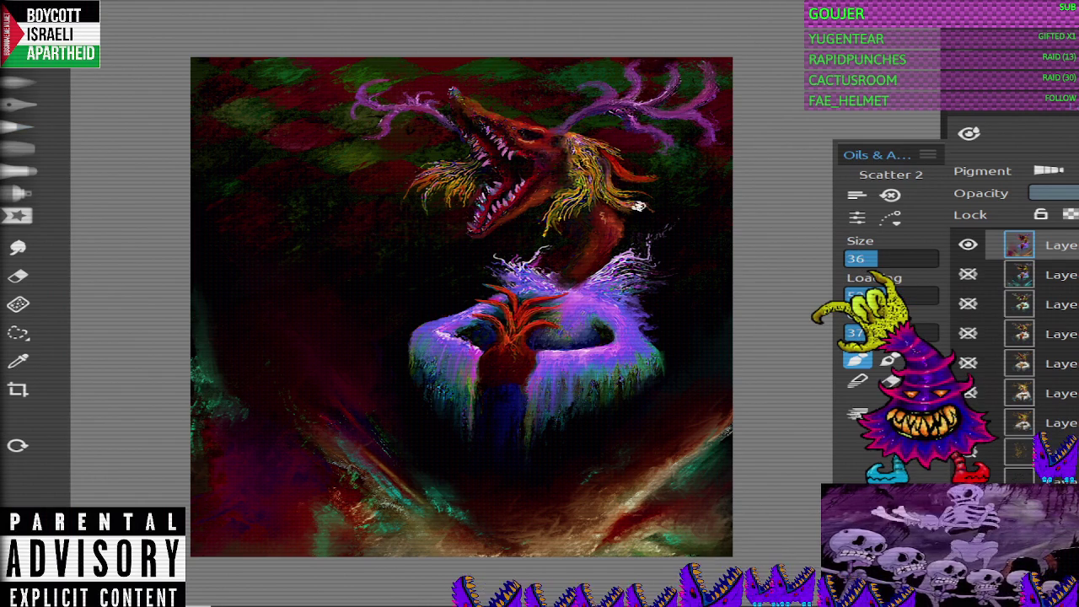
Step: Switch oil preset and brush mode, then lasso-select the area around the creature's right antlers
{"action": "key", "text": "o"}
{"action": "key", "text": "n"}
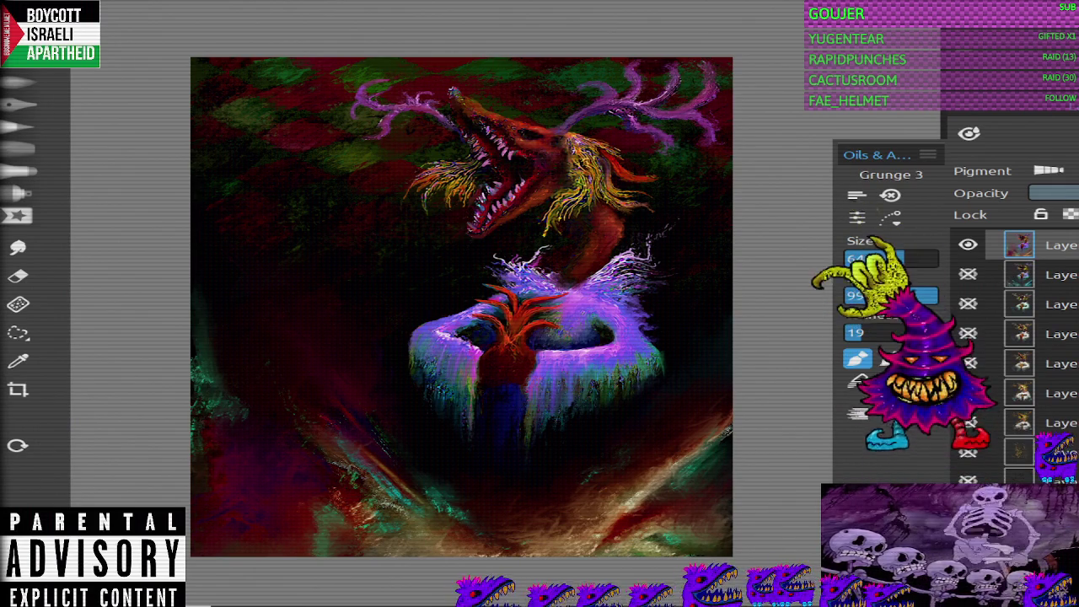
{"action": "key", "text": "l"}
{"action": "left_click_drag", "start_coordinate": [712, 168], "coordinate": [541, 97]}
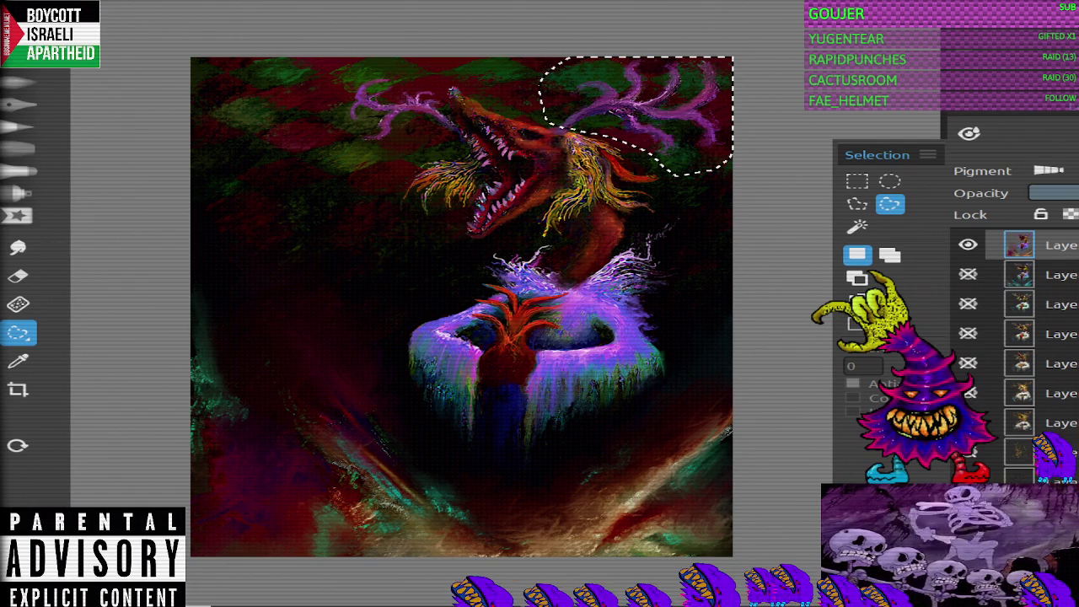
Step: Darken the selected antler with Curves, then desaturate and lighten it with Hue/Saturation/Lightness
{"action": "key", "text": "ctrl+m"}
{"action": "mouse_move", "coordinate": [864, 249]}
{"action": "left_mouse_down"}
{"action": "mouse_move", "coordinate": [892, 285]}
{"action": "mouse_move", "coordinate": [832, 226]}
{"action": "left_mouse_up"}
{"action": "mouse_move", "coordinate": [865, 276]}
{"action": "left_mouse_down"}
{"action": "mouse_move", "coordinate": [815, 251]}
{"action": "mouse_move", "coordinate": [844, 270]}
{"action": "left_mouse_up"}
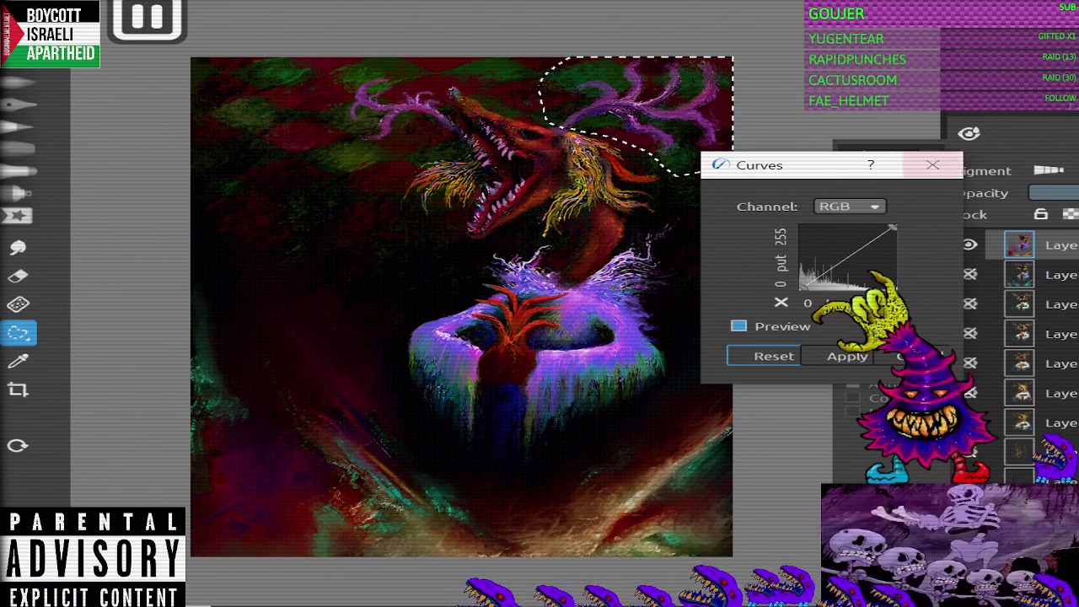
{"action": "left_click", "coordinate": [848, 356]}
{"action": "left_click", "coordinate": [33, 2]}
{"action": "left_click", "coordinate": [68, 65]}
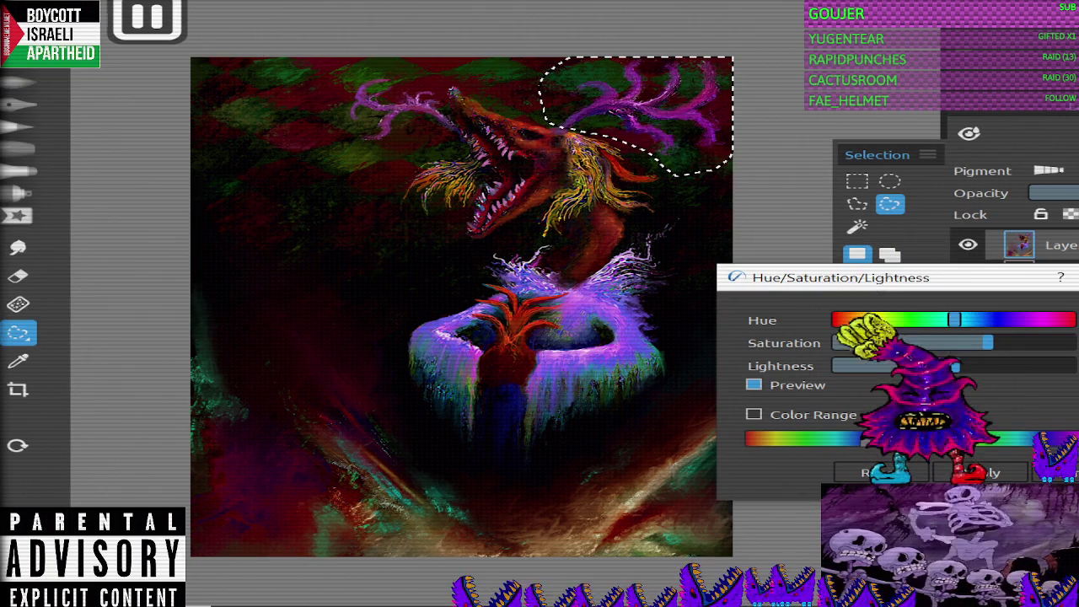
{"action": "left_click_drag", "start_coordinate": [955, 343], "coordinate": [902, 343]}
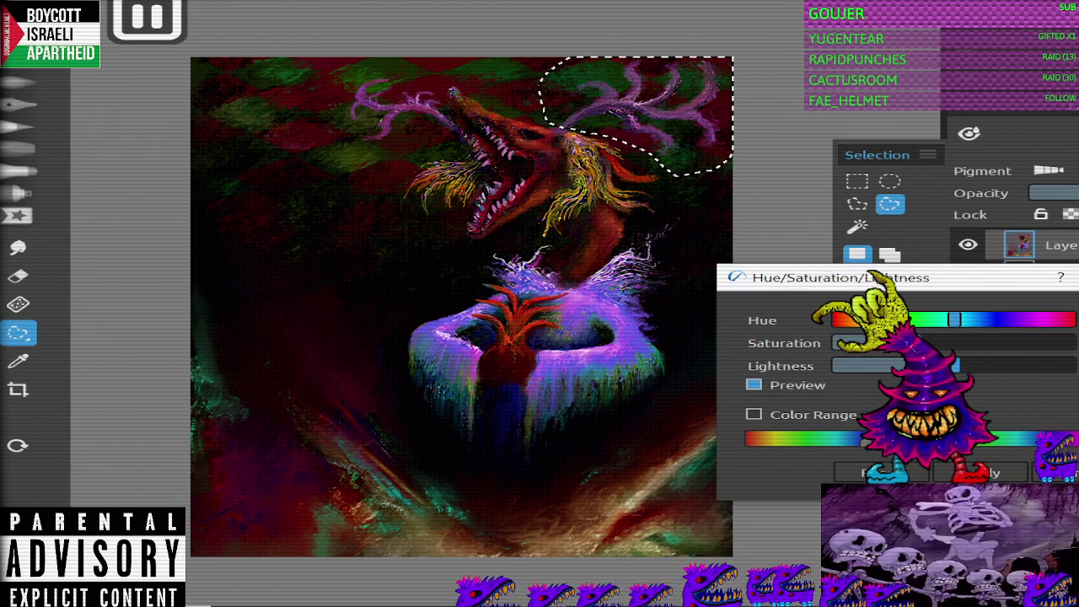
{"action": "left_click", "coordinate": [978, 472]}
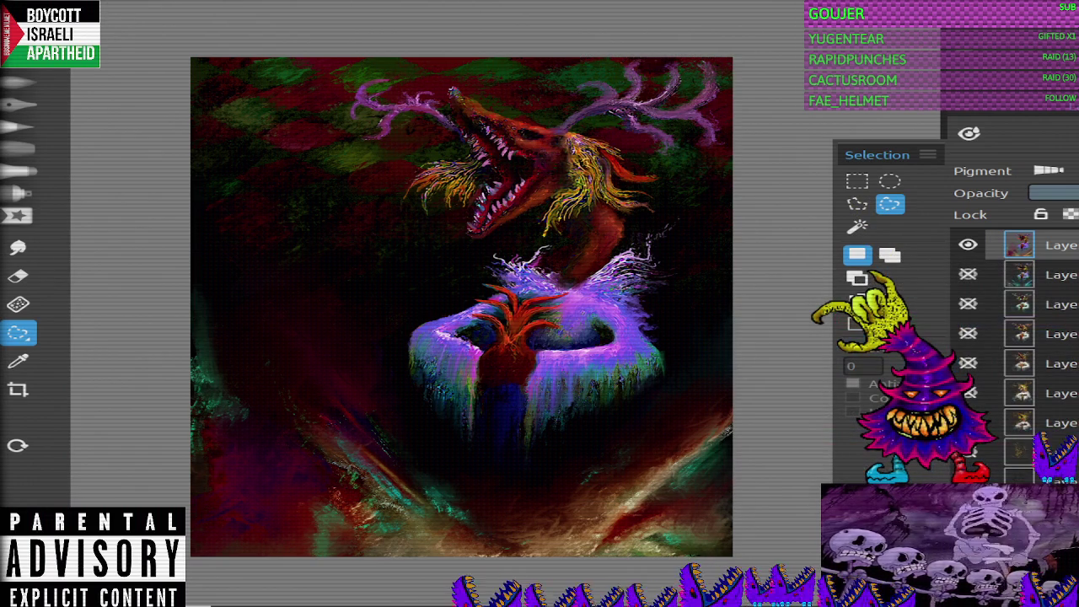
{"action": "key", "text": "ctrl+d"}
Step: Lasso the left antler, apply a Hue/Saturation/Lightness change, and deselect
{"action": "mouse_move", "coordinate": [380, 59]}
{"action": "left_mouse_down"}
{"action": "mouse_move", "coordinate": [397, 150]}
{"action": "mouse_move", "coordinate": [408, 74]}
{"action": "left_mouse_up"}
{"action": "left_click", "coordinate": [50, 17]}
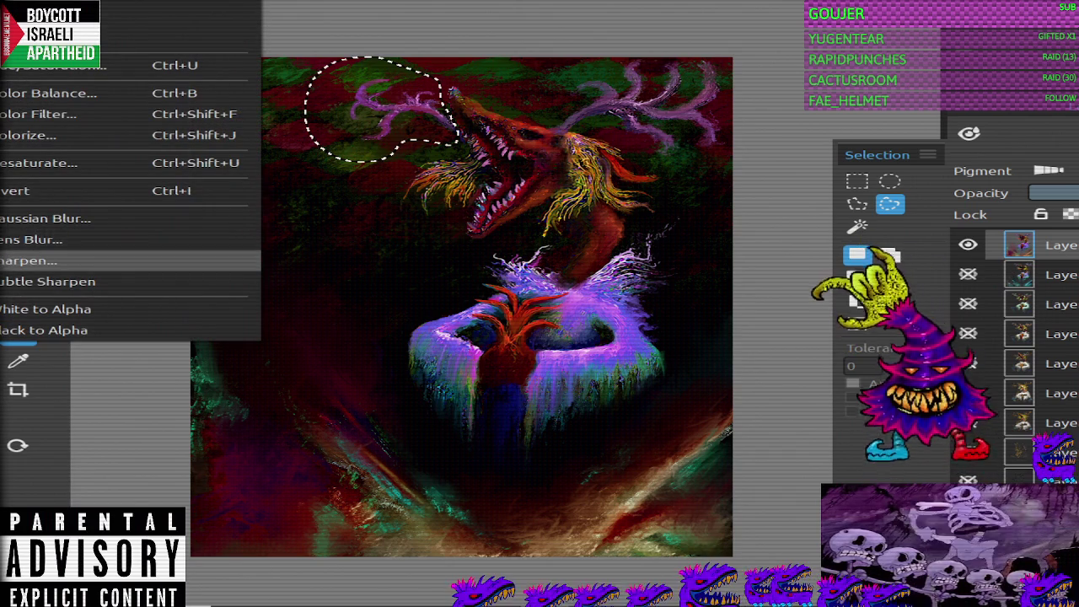
{"action": "left_click", "coordinate": [51, 65]}
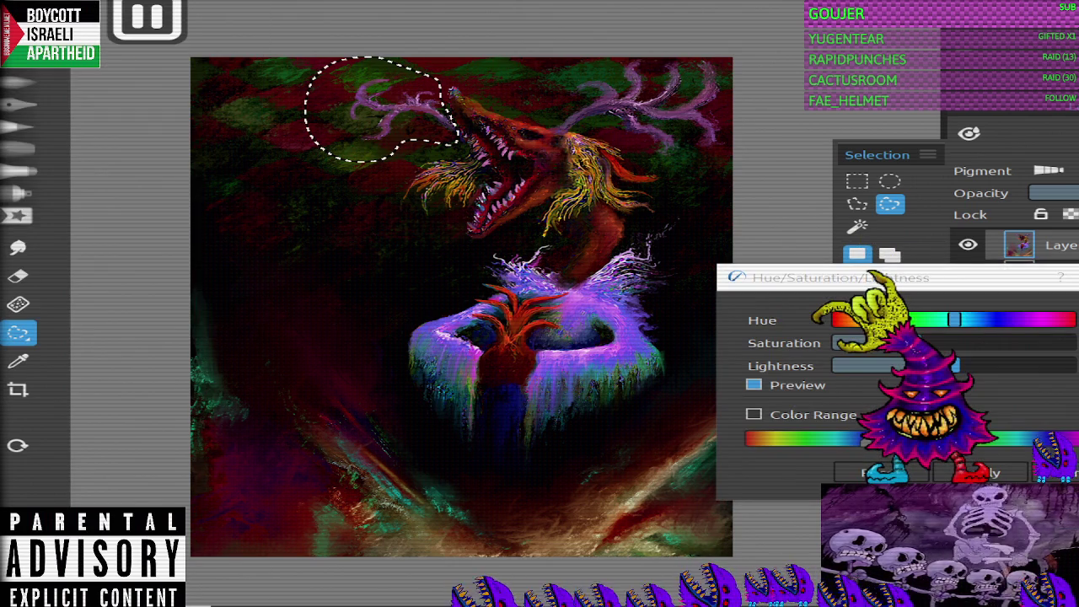
{"action": "key", "text": "Return"}
{"action": "key", "text": "ctrl+d"}
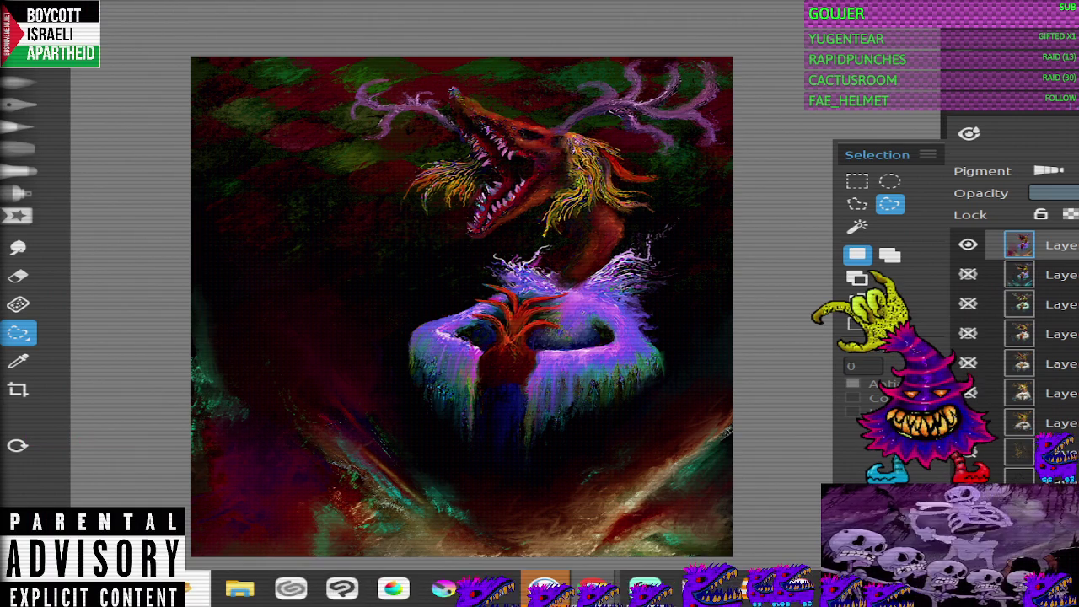
{"action": "key", "text": "a"}
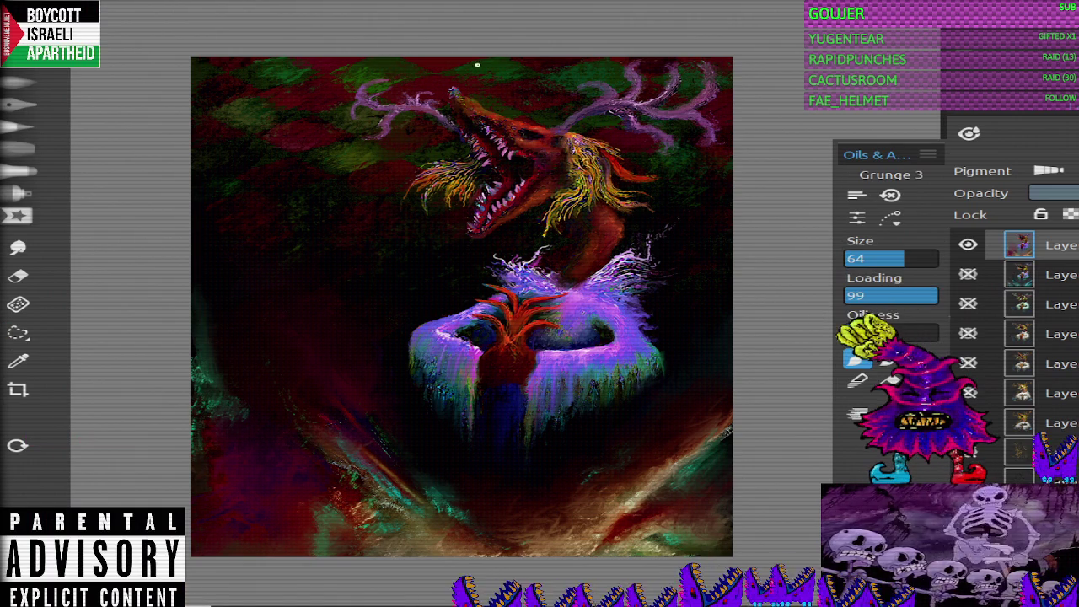
{"action": "left_click", "coordinate": [857, 381]}
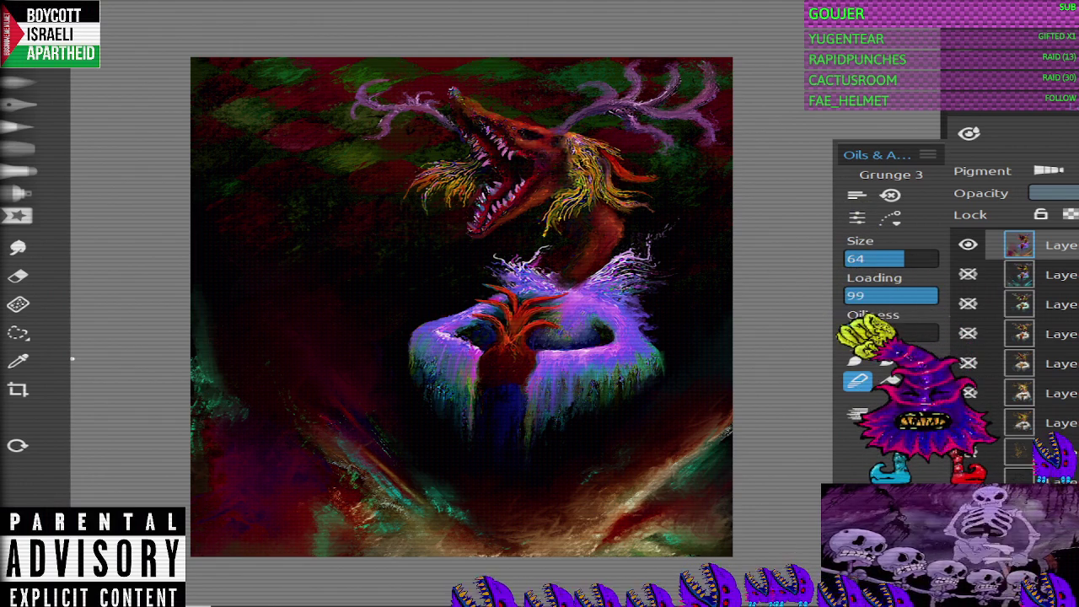
{"action": "key", "text": "s"}
Step: Lasso the lower canvas and try Green and Blue Curves boosts, then reset them
{"action": "mouse_move", "coordinate": [732, 389]}
{"action": "left_mouse_down"}
{"action": "mouse_move", "coordinate": [553, 459]}
{"action": "mouse_move", "coordinate": [192, 286]}
{"action": "left_mouse_up"}
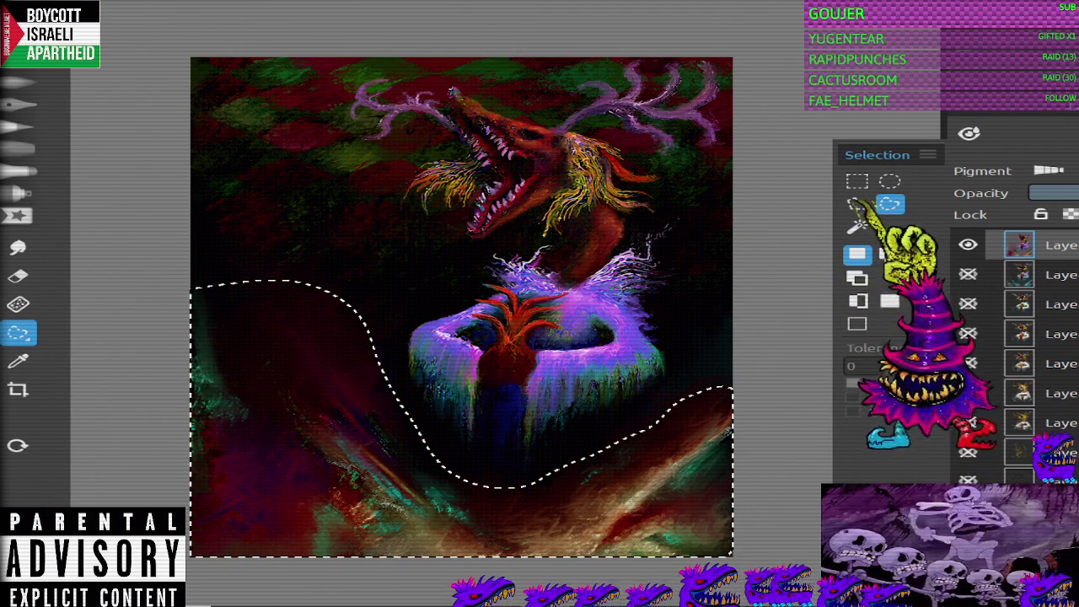
{"action": "left_click", "coordinate": [135, 8]}
{"action": "left_click", "coordinate": [126, 38]}
{"action": "left_click", "coordinate": [850, 207]}
{"action": "left_click", "coordinate": [848, 241]}
{"action": "left_click_drag", "start_coordinate": [822, 276], "coordinate": [816, 227]}
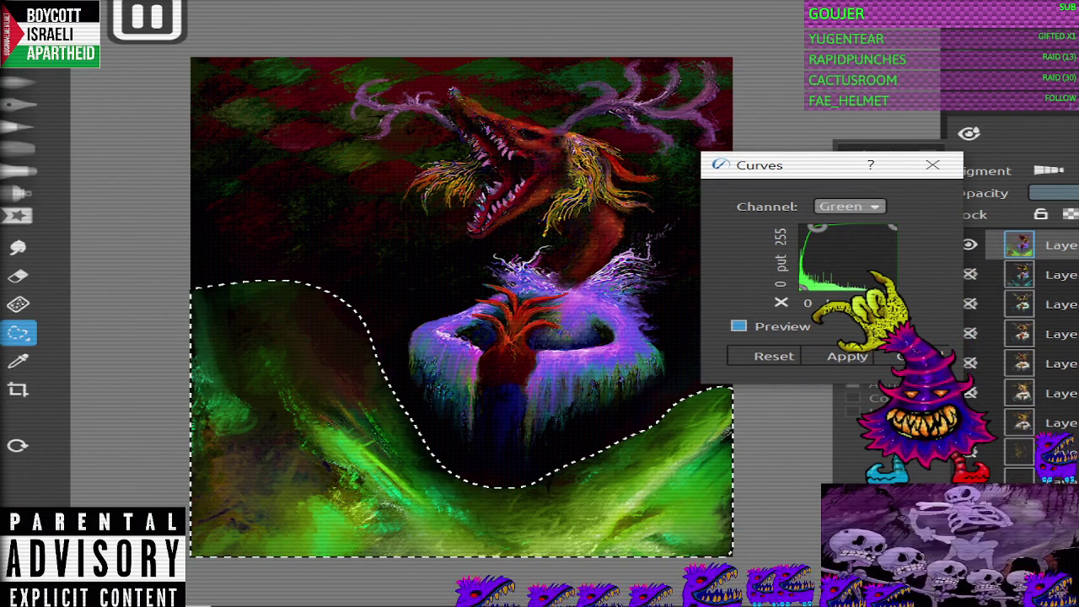
{"action": "left_click", "coordinate": [849, 207]}
{"action": "mouse_move", "coordinate": [848, 242]}
{"action": "left_mouse_down"}
{"action": "mouse_move", "coordinate": [832, 226]}
{"action": "mouse_move", "coordinate": [854, 264]}
{"action": "mouse_move", "coordinate": [820, 230]}
{"action": "mouse_move", "coordinate": [884, 286]}
{"action": "left_mouse_up"}
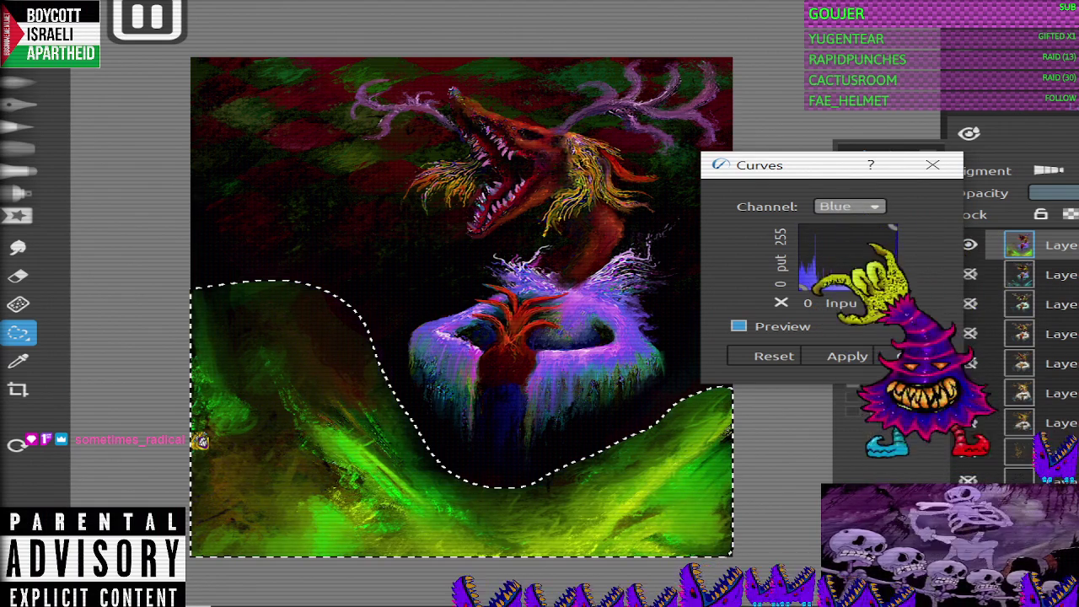
{"action": "left_click", "coordinate": [774, 356]}
Step: Experiment with the Red channel curve, reset it, close Curves and deselect
{"action": "left_click", "coordinate": [850, 207]}
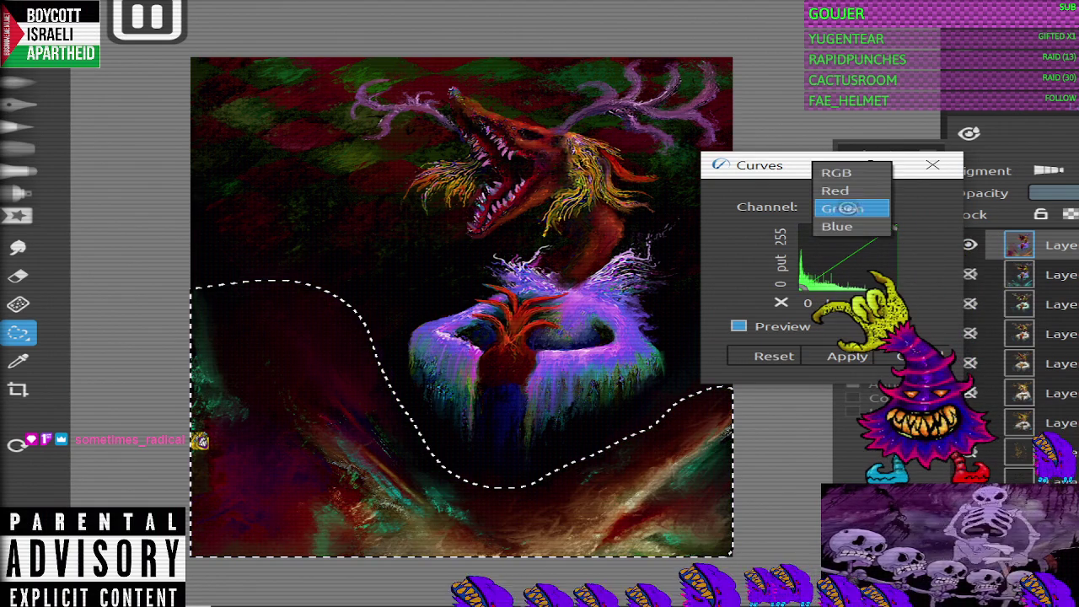
{"action": "left_click", "coordinate": [835, 191]}
{"action": "left_click_drag", "start_coordinate": [833, 234], "coordinate": [892, 228]}
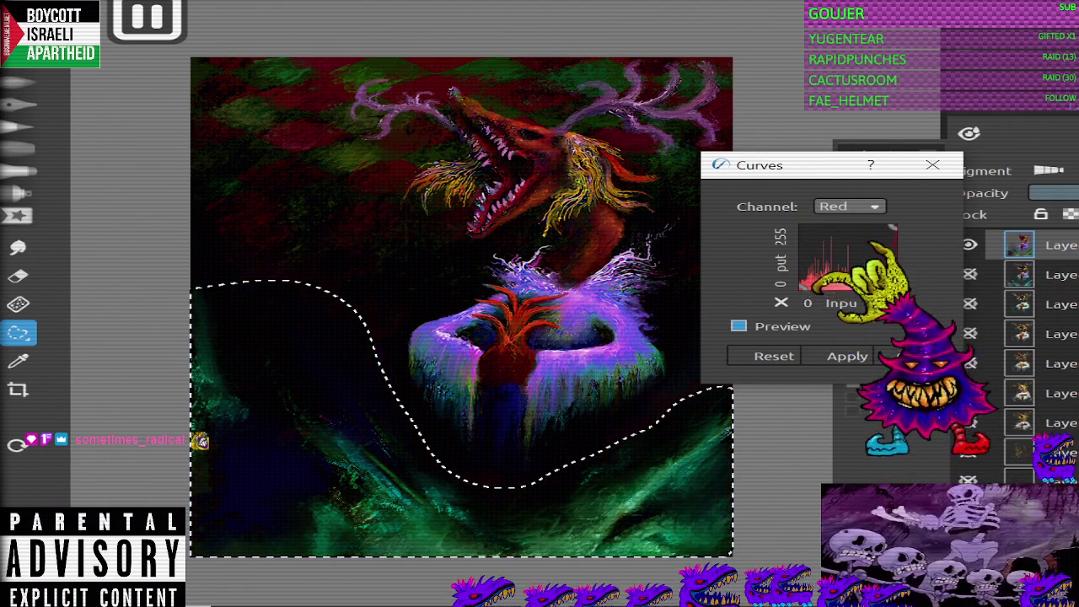
{"action": "mouse_move", "coordinate": [846, 264]}
{"action": "left_mouse_down"}
{"action": "mouse_move", "coordinate": [803, 228]}
{"action": "mouse_move", "coordinate": [815, 275]}
{"action": "left_mouse_up"}
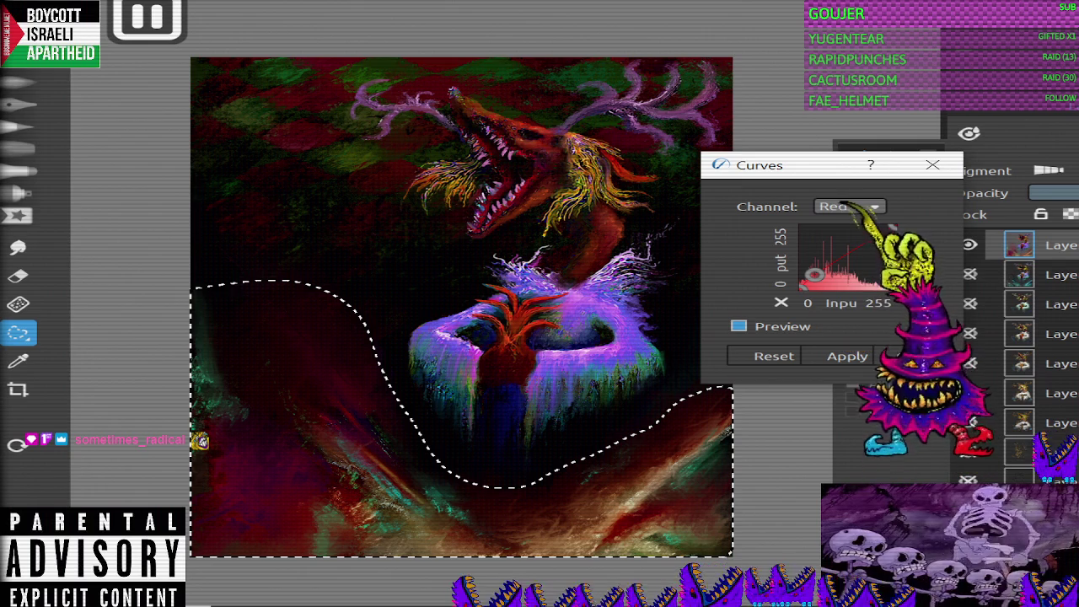
{"action": "left_click", "coordinate": [850, 240]}
{"action": "left_click_drag", "start_coordinate": [850, 240], "coordinate": [867, 262]}
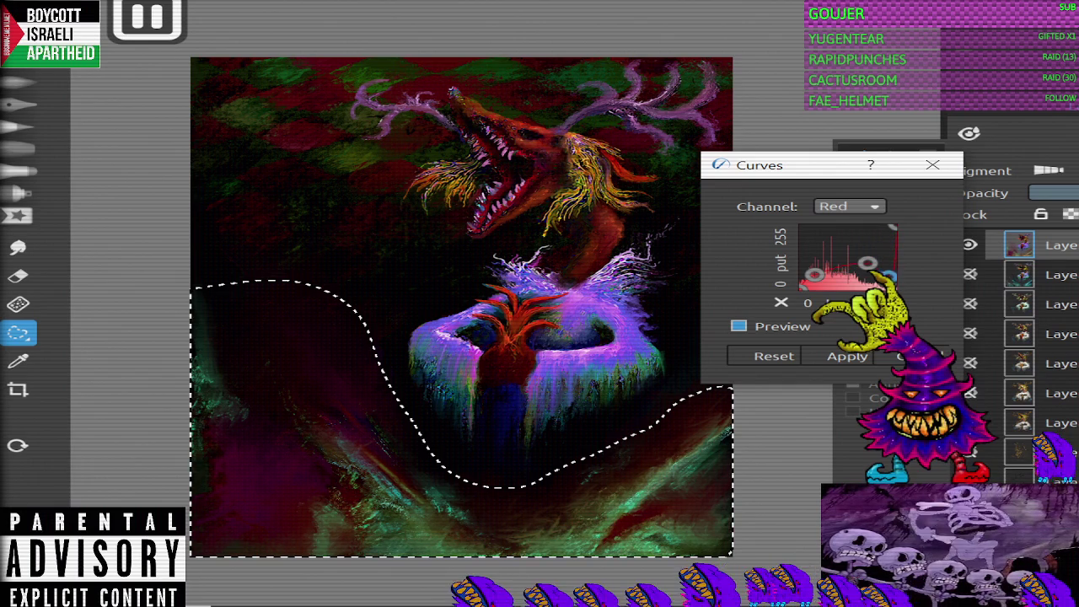
{"action": "left_click", "coordinate": [774, 356]}
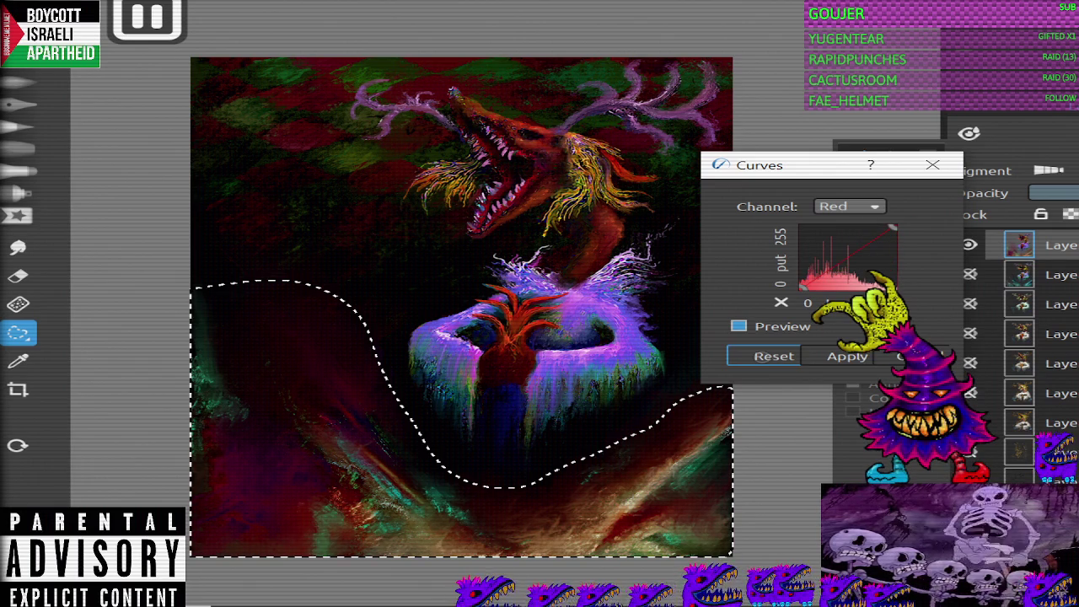
{"action": "key", "text": "Escape"}
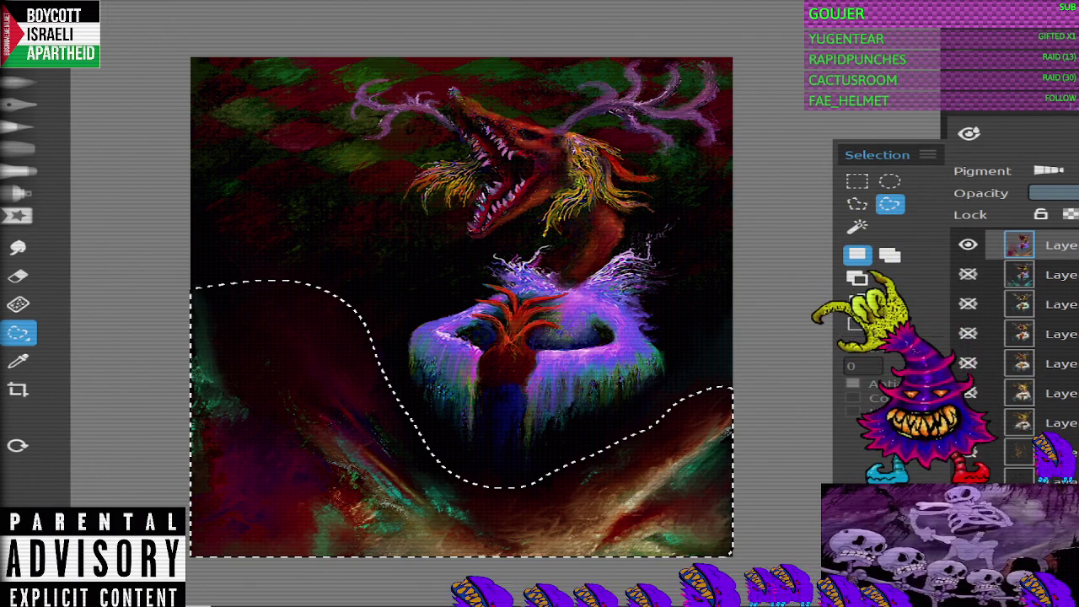
{"action": "key", "text": "ctrl+d"}
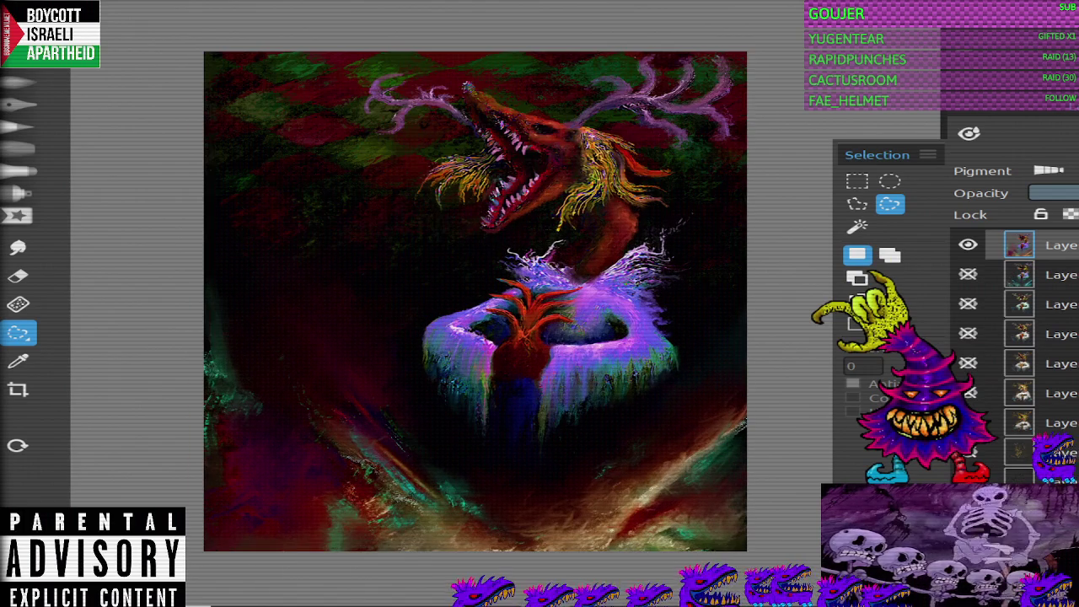
Step: Scroll-zoom the canvas in and out to inspect the lower background streaks
{"action": "scroll", "coordinate": [472, 303], "scroll_direction": "up", "scroll_amount": 2}
{"action": "scroll", "coordinate": [472, 304], "scroll_direction": "down", "scroll_amount": 3}
{"action": "scroll", "coordinate": [464, 295], "scroll_direction": "up", "scroll_amount": 3}
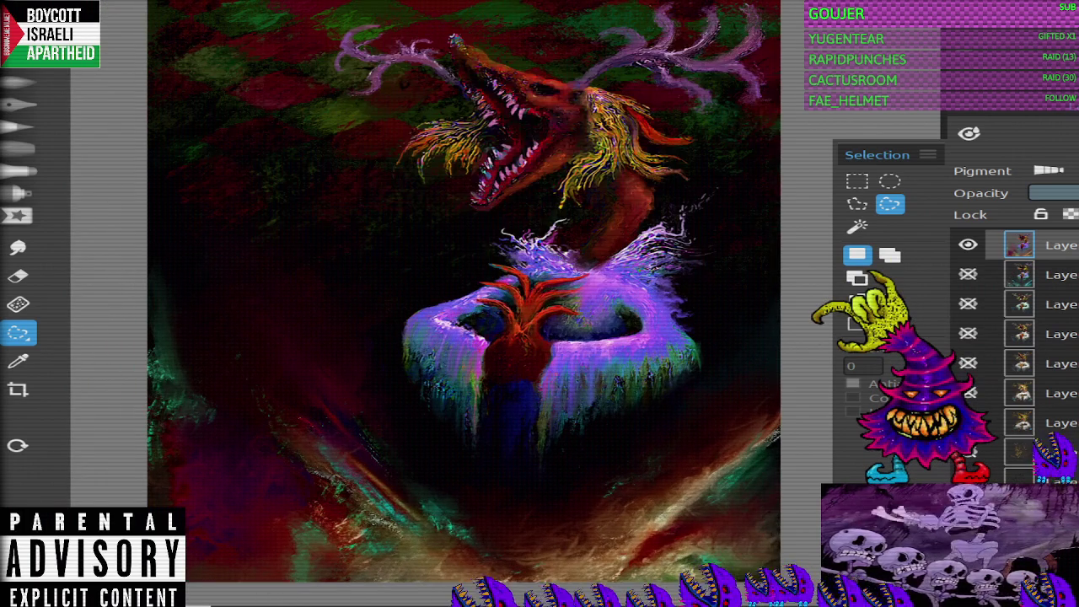
{"action": "scroll", "coordinate": [463, 295], "scroll_direction": "down", "scroll_amount": 2}
{"action": "scroll", "coordinate": [455, 303], "scroll_direction": "up", "scroll_amount": 2}
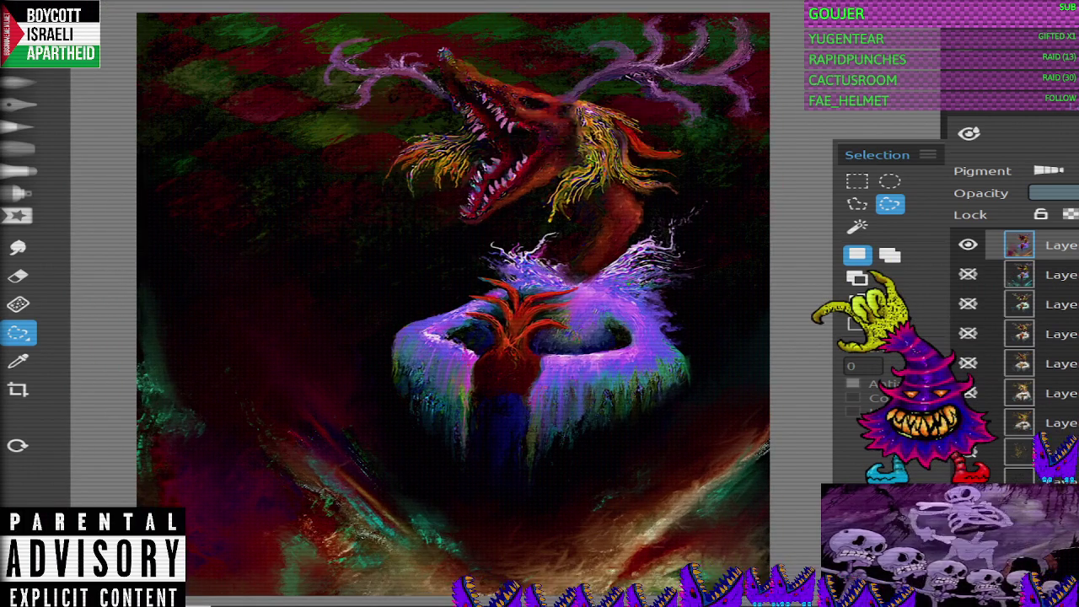
{"action": "scroll", "coordinate": [1011, 337], "scroll_direction": "down", "scroll_amount": 2}
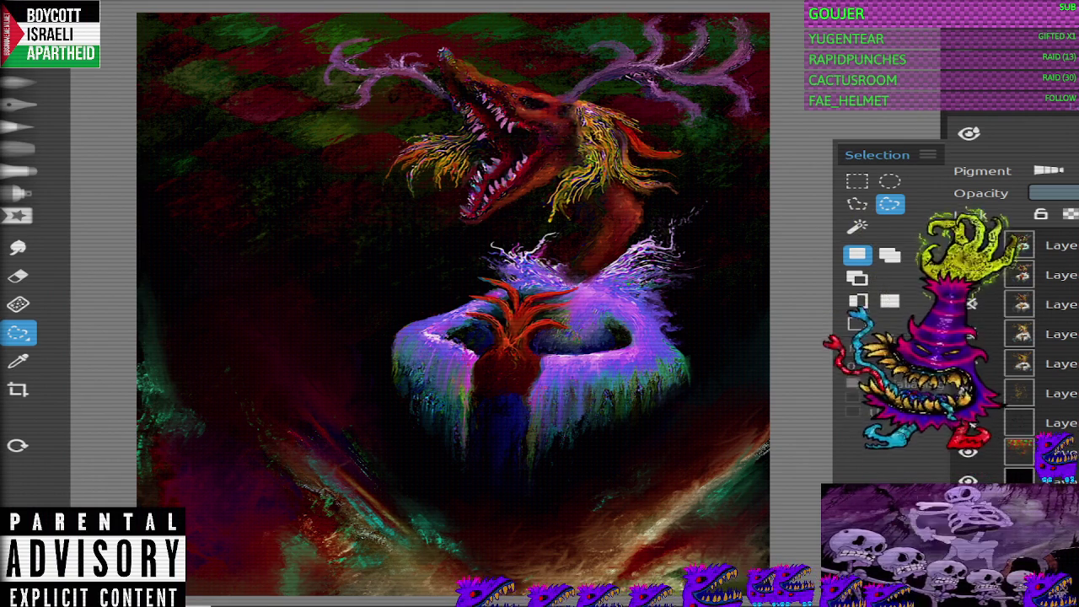
Step: Switch to Oils, add a new top layer, and return to the Grunge 3 brush at size 14
{"action": "key", "text": "o"}
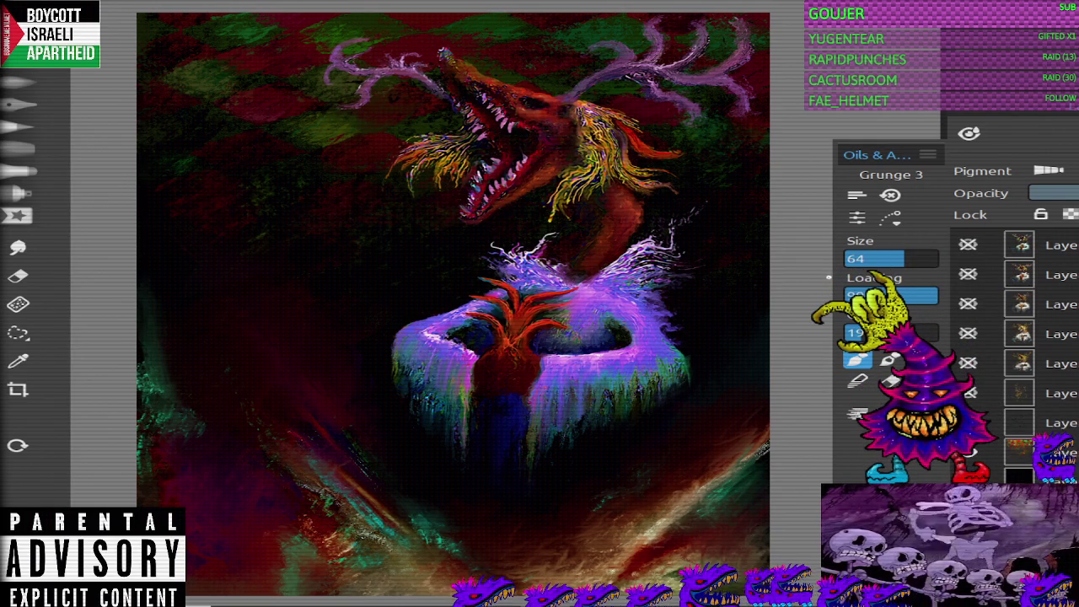
{"action": "key", "text": "ctrl+shift+n"}
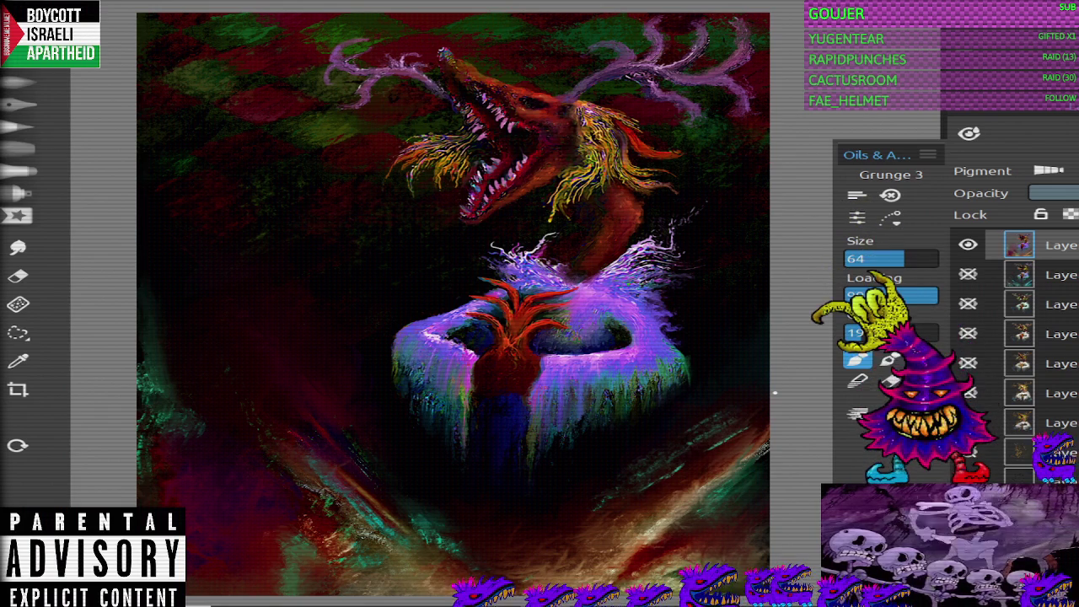
{"action": "key", "text": "n"}
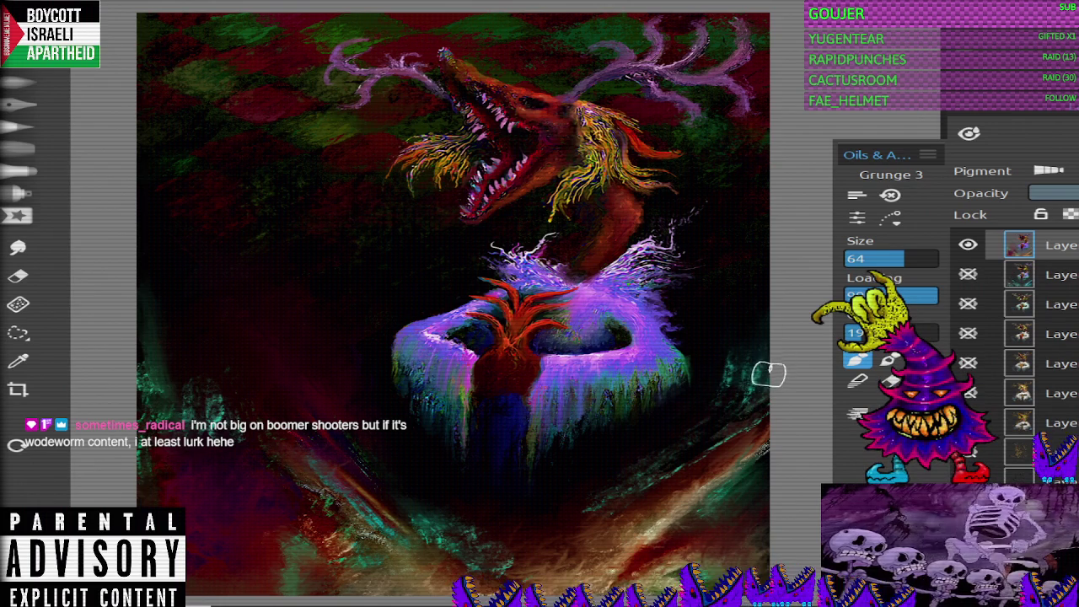
{"action": "key", "text": "e"}
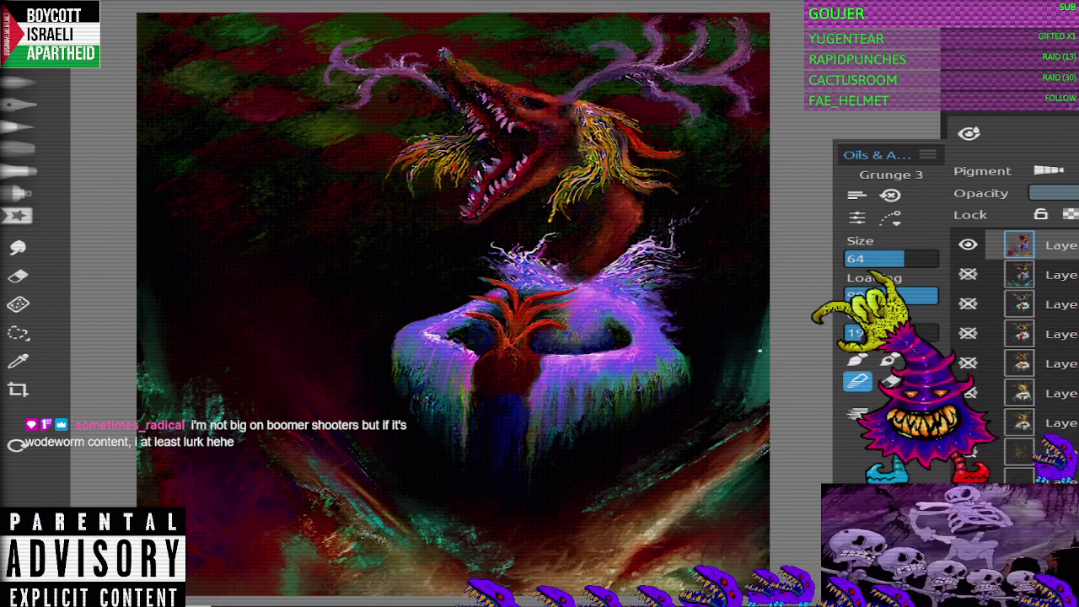
{"action": "key", "text": "e"}
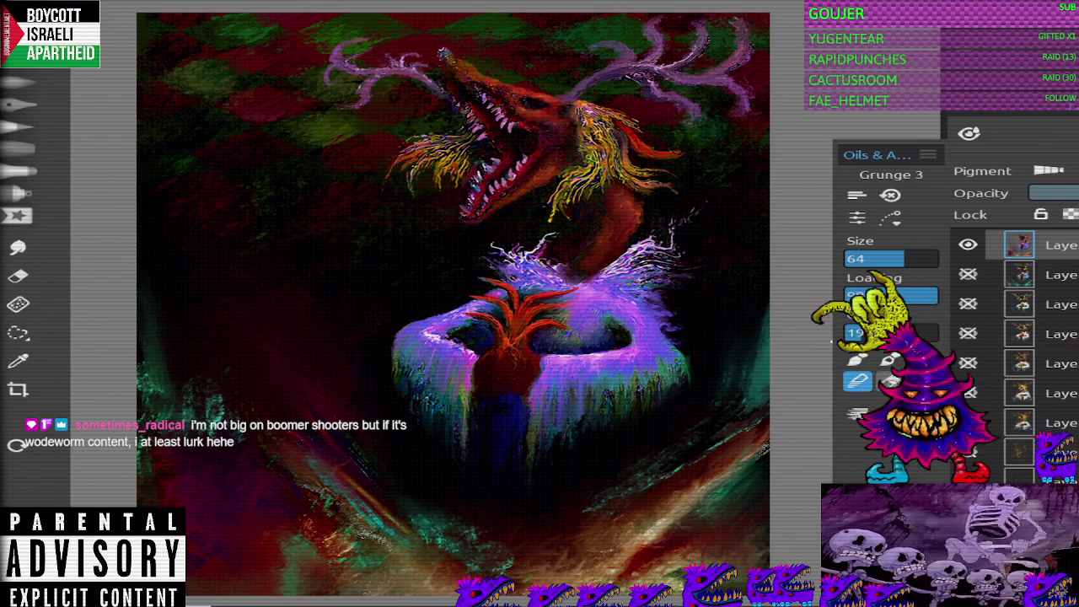
{"action": "key", "text": "b"}
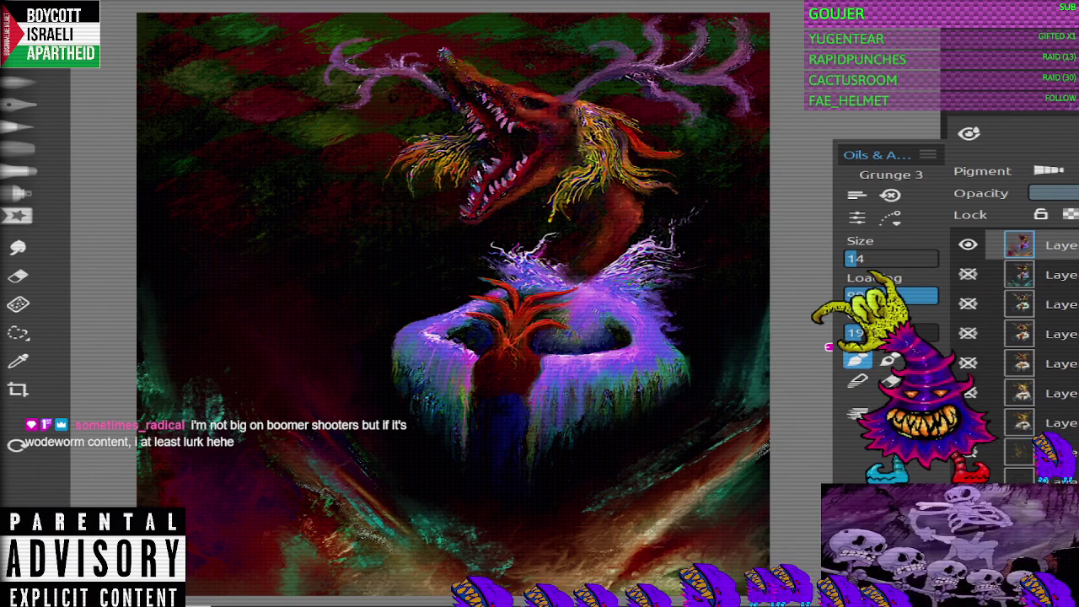
Step: Paint teal streaks in the lower-left darkness and low on the painting
{"action": "mouse_move", "coordinate": [200, 371]}
{"action": "left_mouse_down"}
{"action": "mouse_move", "coordinate": [221, 393]}
{"action": "mouse_move", "coordinate": [193, 323]}
{"action": "left_mouse_up"}
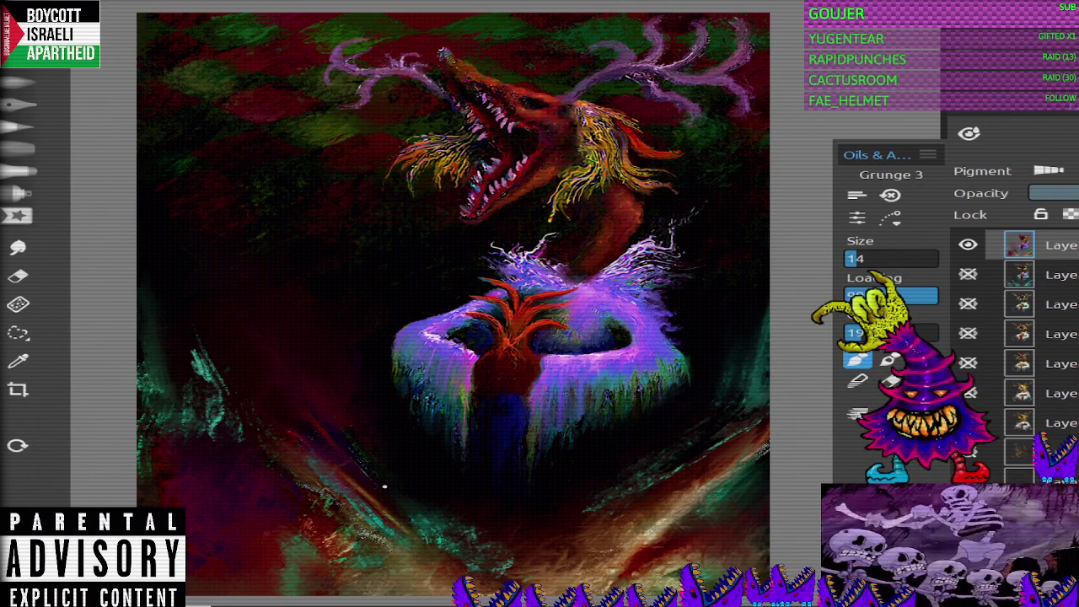
{"action": "left_click_drag", "start_coordinate": [414, 489], "coordinate": [426, 516]}
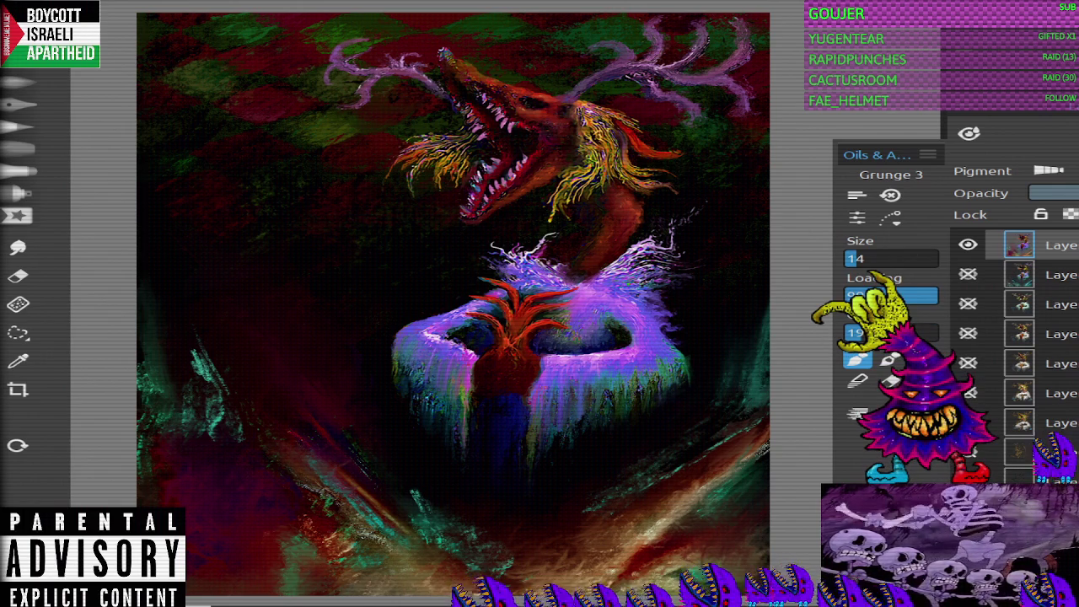
{"action": "left_click", "coordinate": [857, 382]}
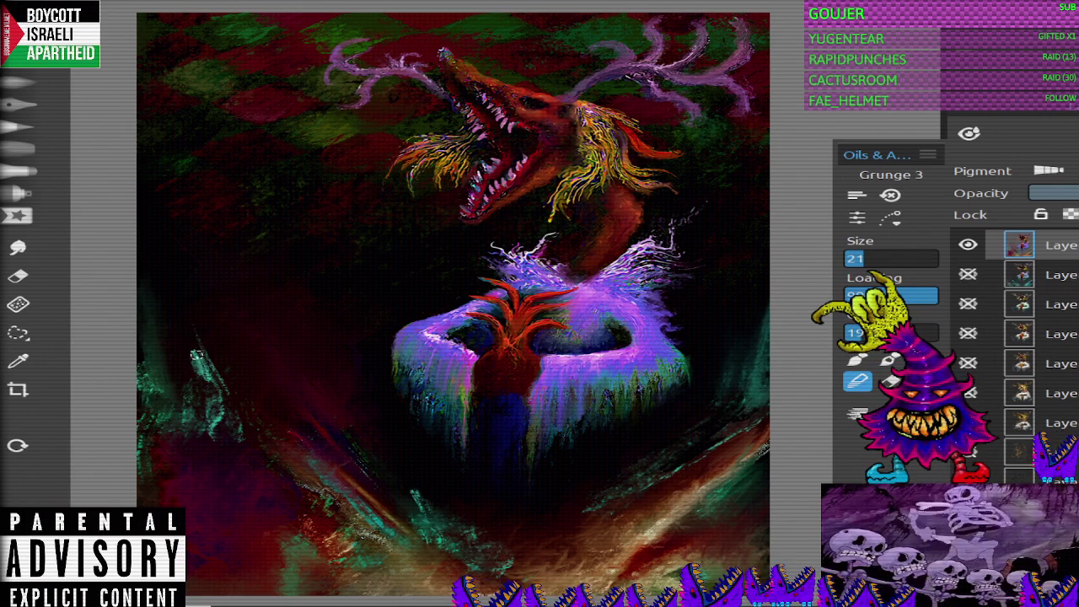
Step: Enlarge the Grunge 3 oil brush to size 48 and change its variant
{"action": "key", "text": "bracketright"}
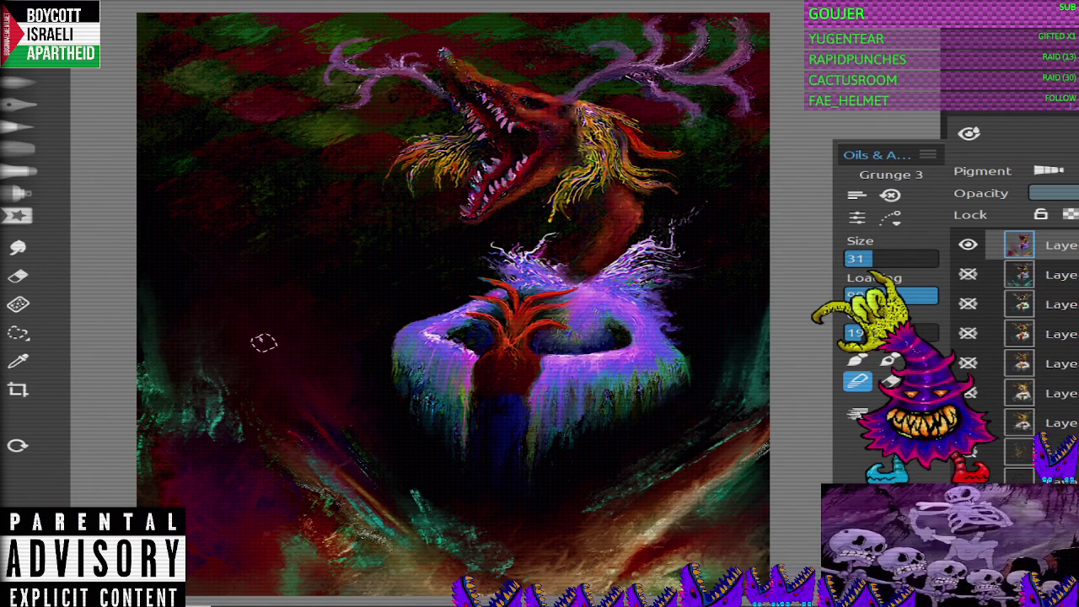
{"action": "key", "text": "bracketright"}
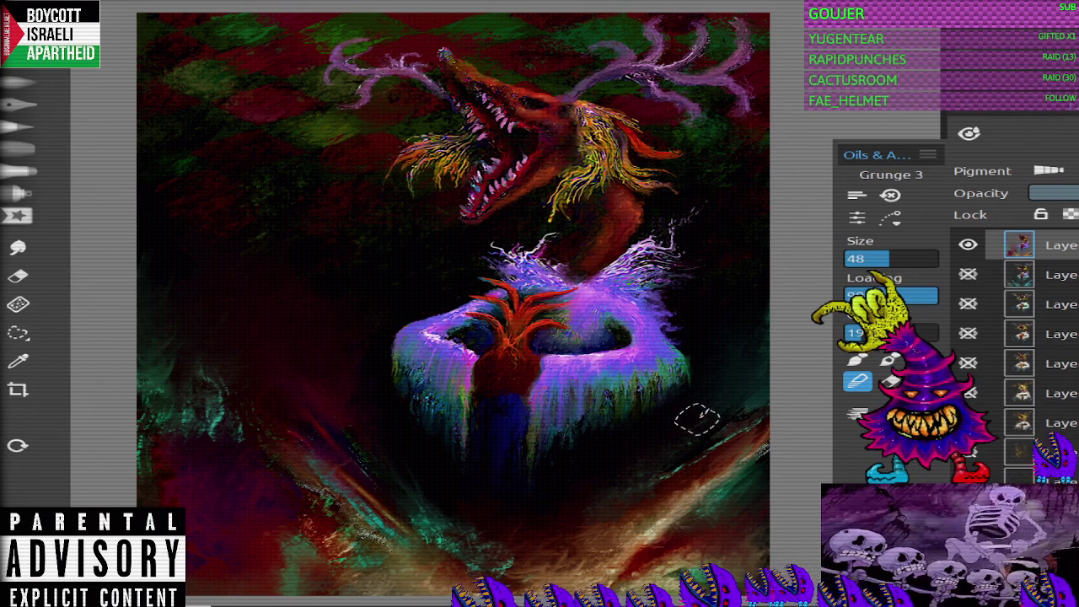
{"action": "key", "text": "n"}
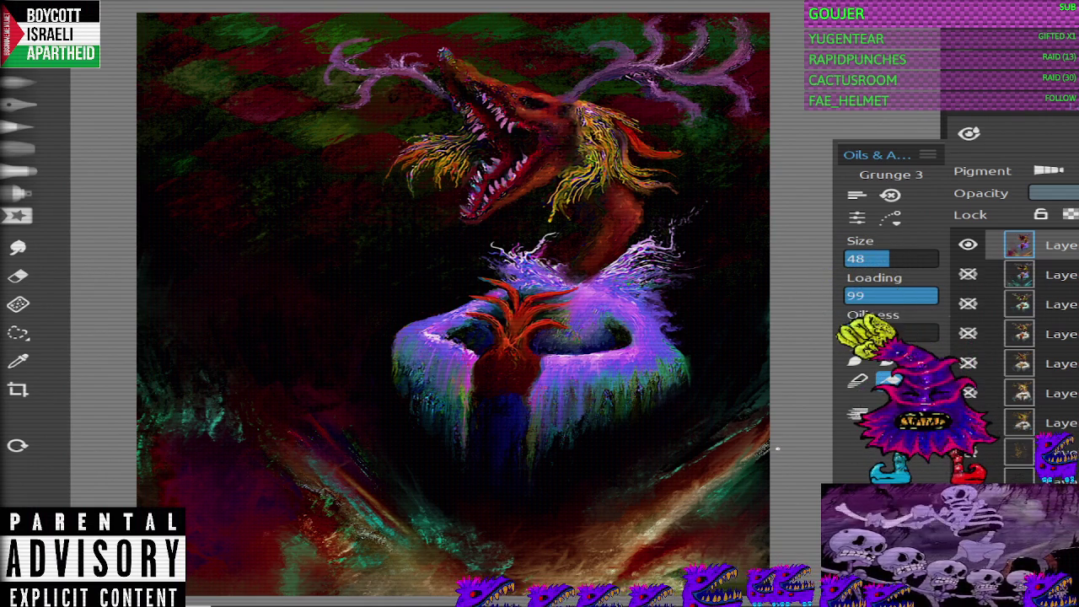
{"action": "scroll", "coordinate": [777, 449], "scroll_direction": "down", "scroll_amount": 2}
{"action": "scroll", "coordinate": [381, 180], "scroll_direction": "up", "scroll_amount": 2}
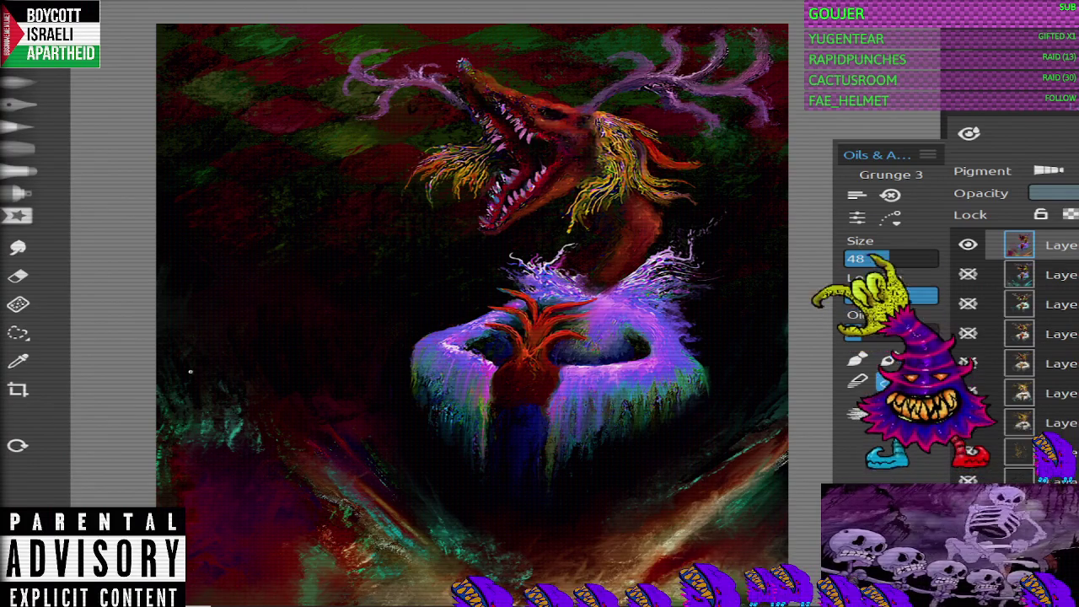
Step: Lasso the painting and apply a perspective transform, reshaping its upper corners
{"action": "key", "text": "s"}
{"action": "mouse_move", "coordinate": [707, 427]}
{"action": "left_mouse_down"}
{"action": "mouse_move", "coordinate": [612, 498]}
{"action": "mouse_move", "coordinate": [707, 428]}
{"action": "left_mouse_up"}
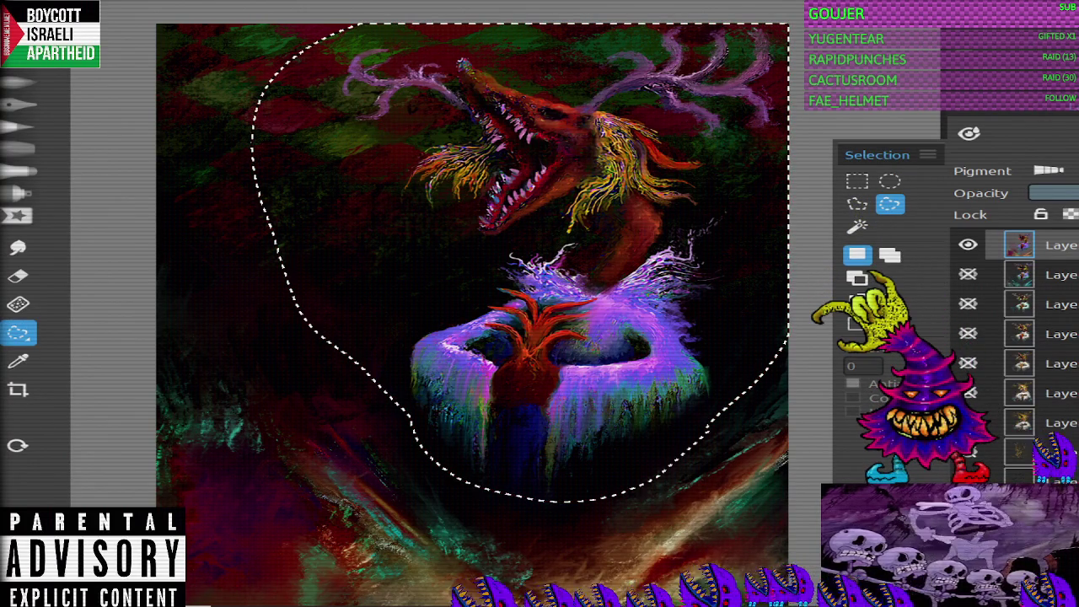
{"action": "left_click", "coordinate": [38, 7]}
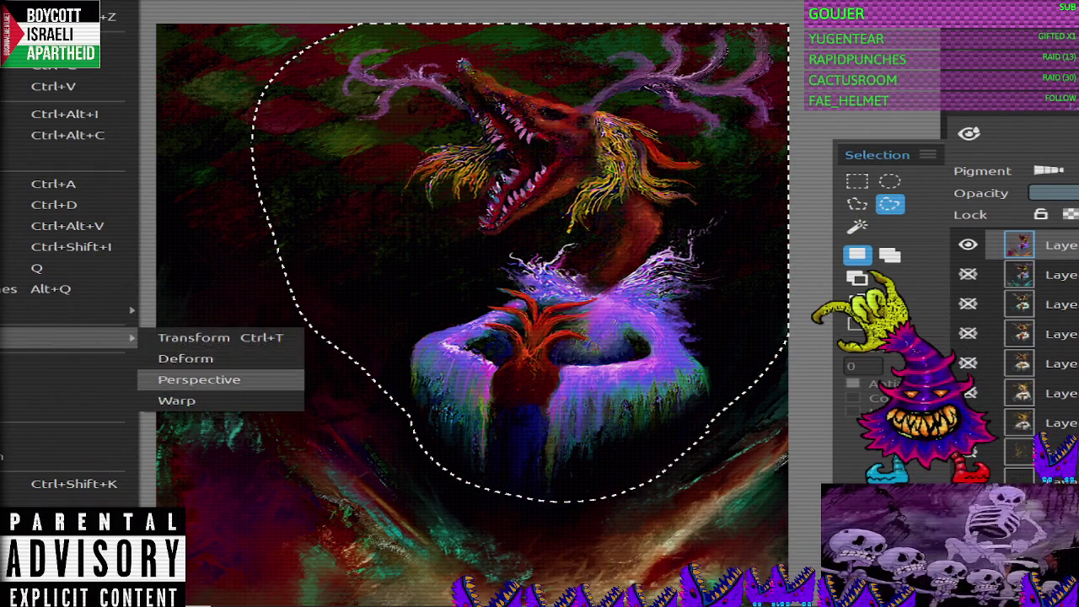
{"action": "left_click", "coordinate": [181, 357]}
{"action": "mouse_move", "coordinate": [787, 23]}
{"action": "left_mouse_down"}
{"action": "mouse_move", "coordinate": [738, 36]}
{"action": "mouse_move", "coordinate": [763, 32]}
{"action": "left_mouse_up"}
{"action": "left_click_drag", "start_coordinate": [250, 22], "coordinate": [182, 24]}
{"action": "left_click_drag", "start_coordinate": [763, 32], "coordinate": [773, 17]}
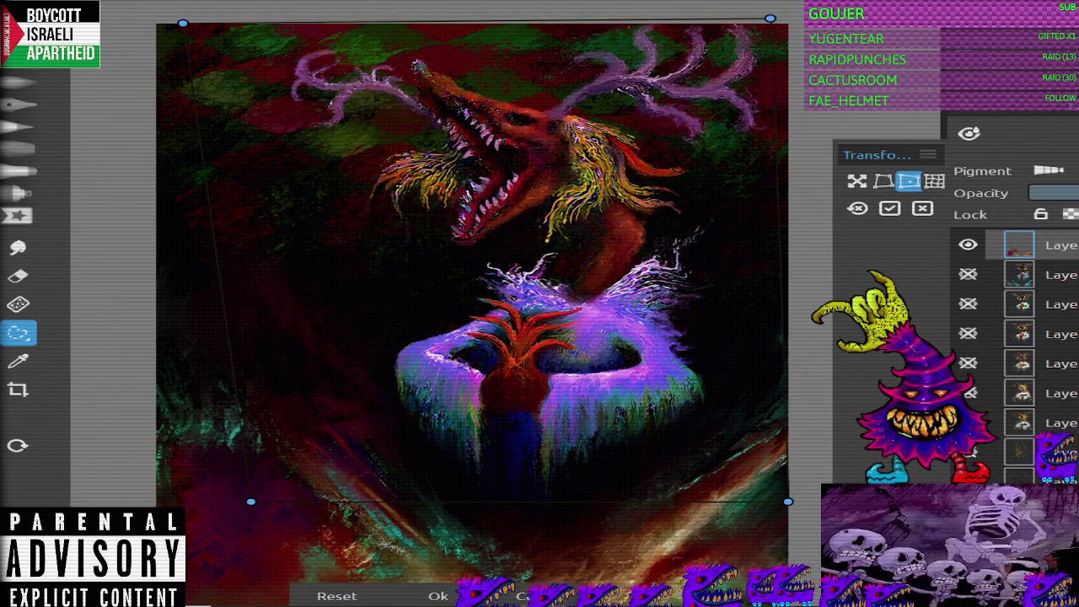
{"action": "left_click_drag", "start_coordinate": [773, 17], "coordinate": [768, 22]}
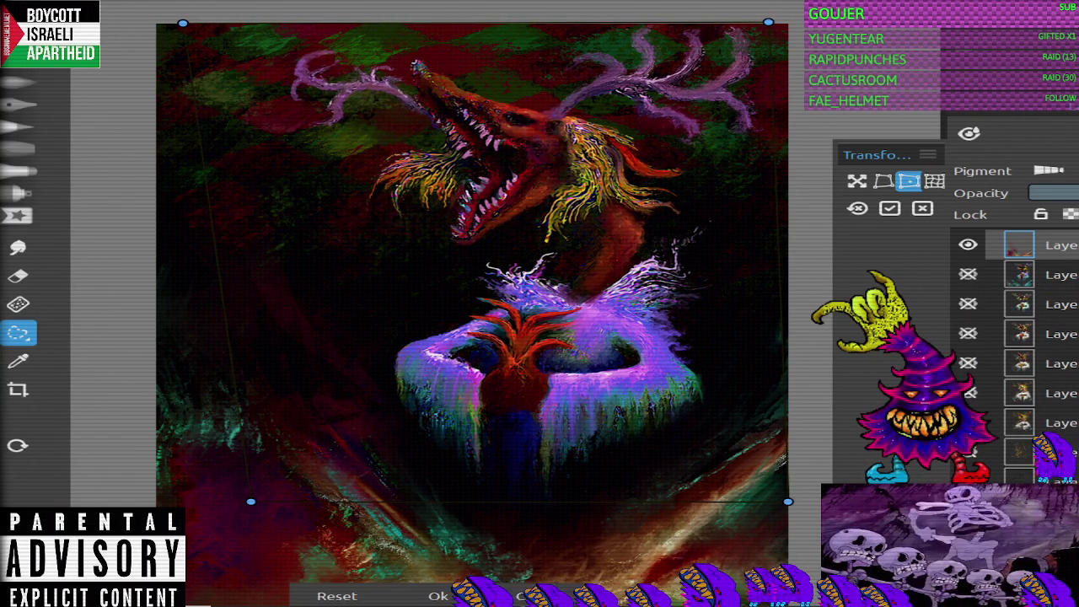
{"action": "left_click", "coordinate": [890, 208]}
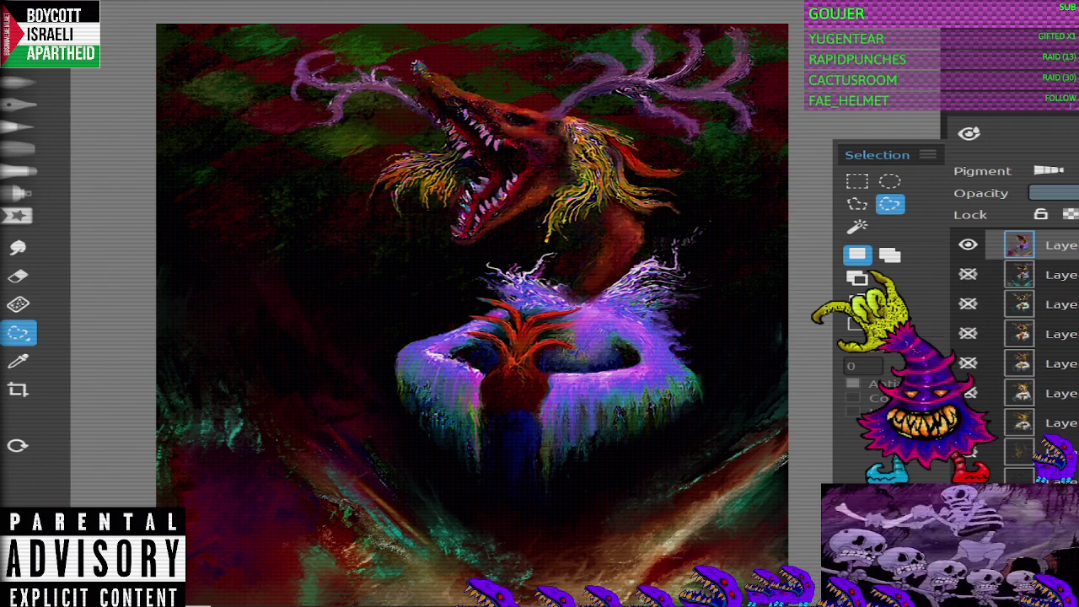
Step: Zoom out and back in on the painting, then select the Grunge 3 oil brush at size 48
{"action": "scroll", "coordinate": [455, 291], "scroll_direction": "down", "scroll_amount": 2}
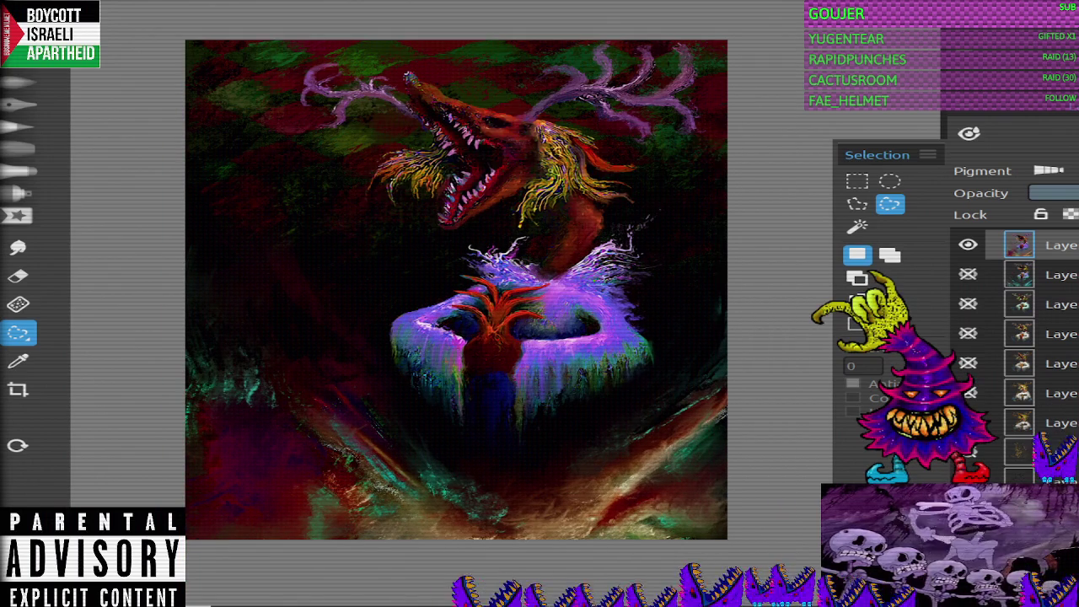
{"action": "scroll", "coordinate": [376, 343], "scroll_direction": "up", "scroll_amount": 2}
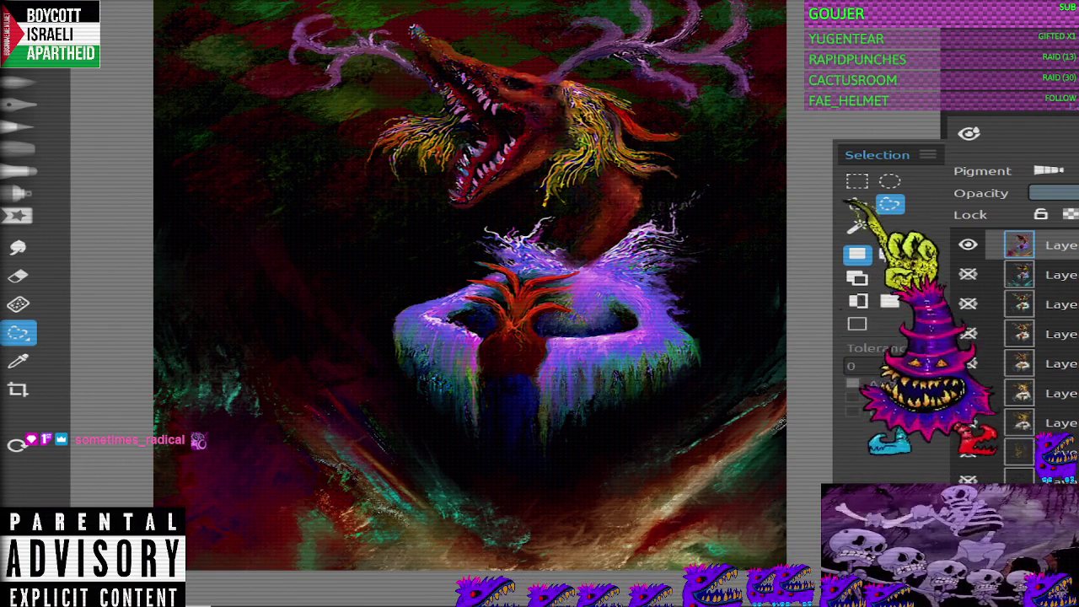
{"action": "key", "text": "ctrl+minus"}
{"action": "key", "text": "ctrl+plus"}
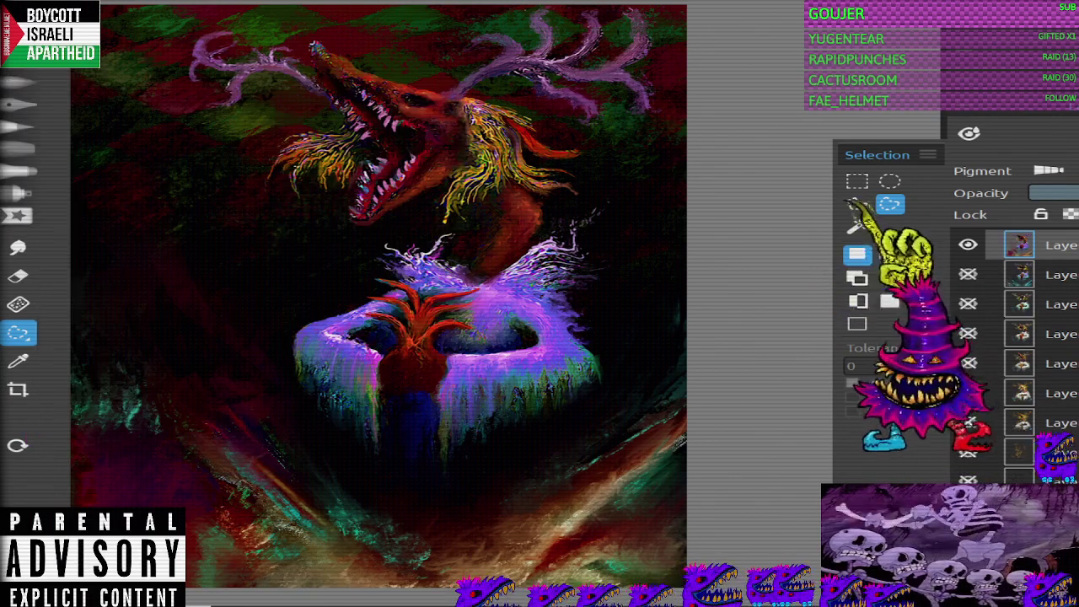
{"action": "key", "text": "o"}
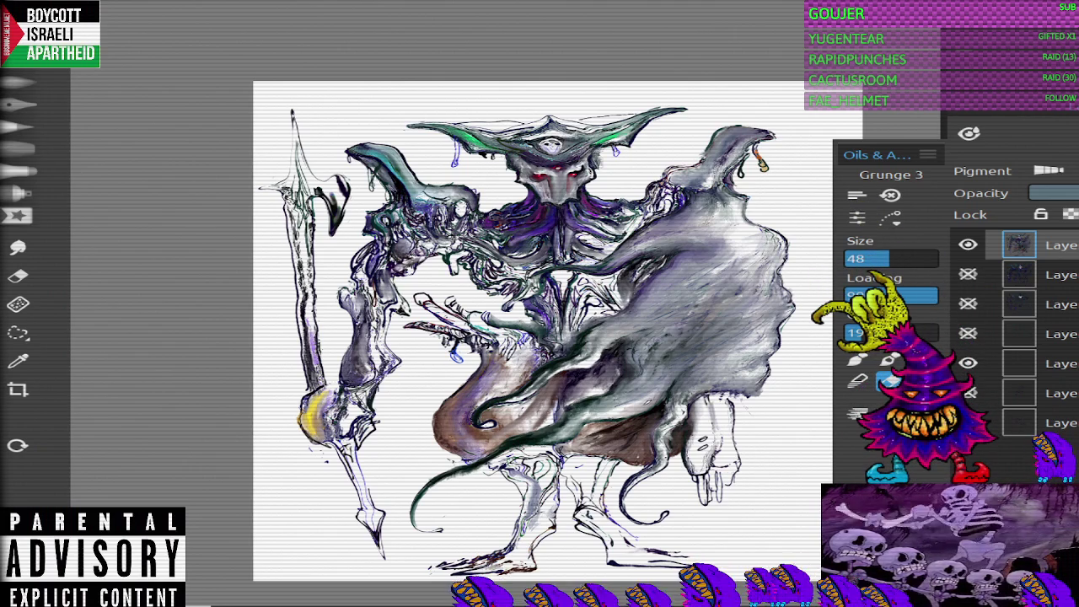
Step: Reopen the antlered creature .reb painting from the Open Recent list
{"action": "left_click", "coordinate": [19, 55]}
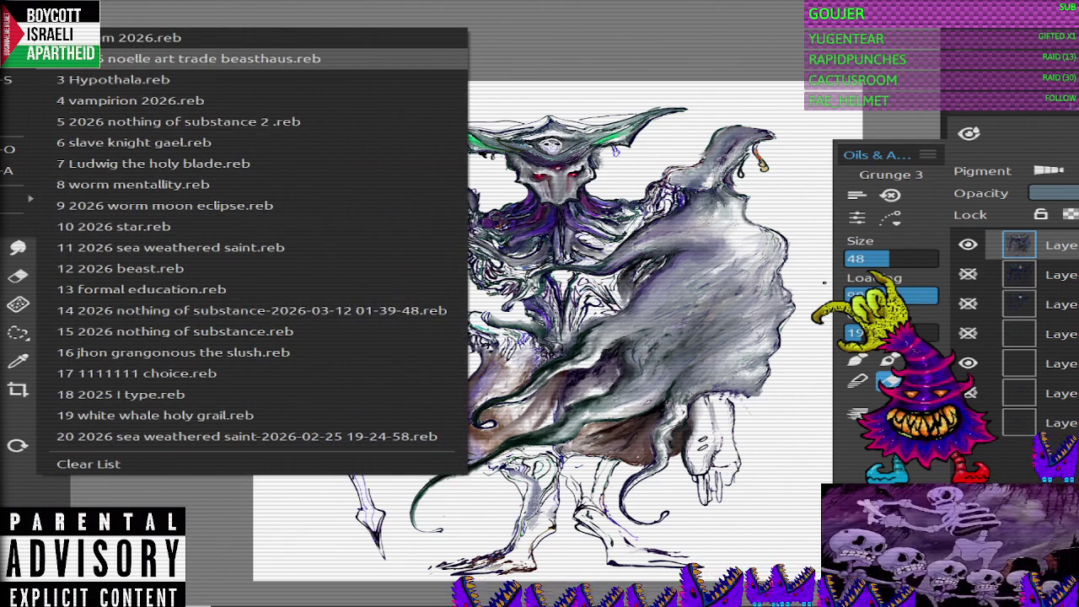
{"action": "left_click", "coordinate": [211, 58]}
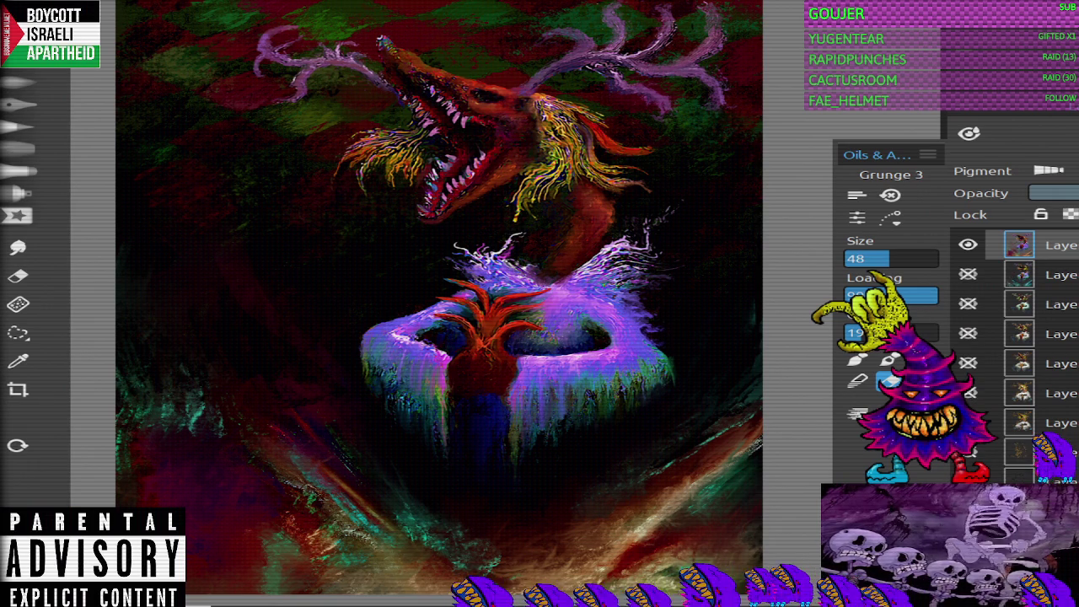
Step: Hide the top layer and make the second layer's teal-ray version visible
{"action": "scroll", "coordinate": [438, 303], "scroll_direction": "down", "scroll_amount": 2}
{"action": "scroll", "coordinate": [455, 303], "scroll_direction": "up", "scroll_amount": 2}
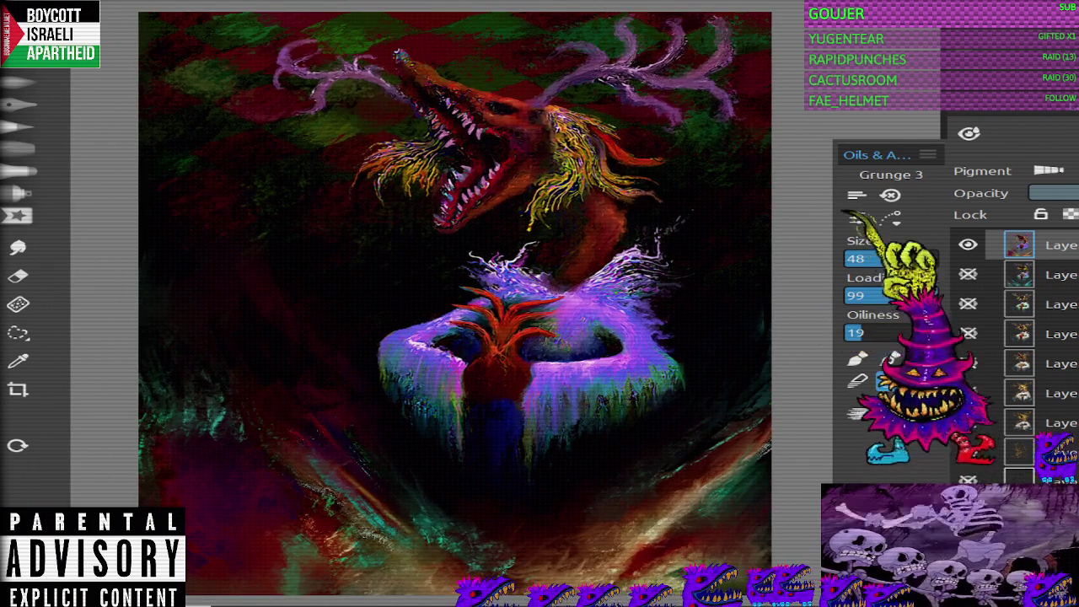
{"action": "scroll", "coordinate": [455, 304], "scroll_direction": "down", "scroll_amount": 2}
{"action": "scroll", "coordinate": [514, 371], "scroll_direction": "up", "scroll_amount": 2}
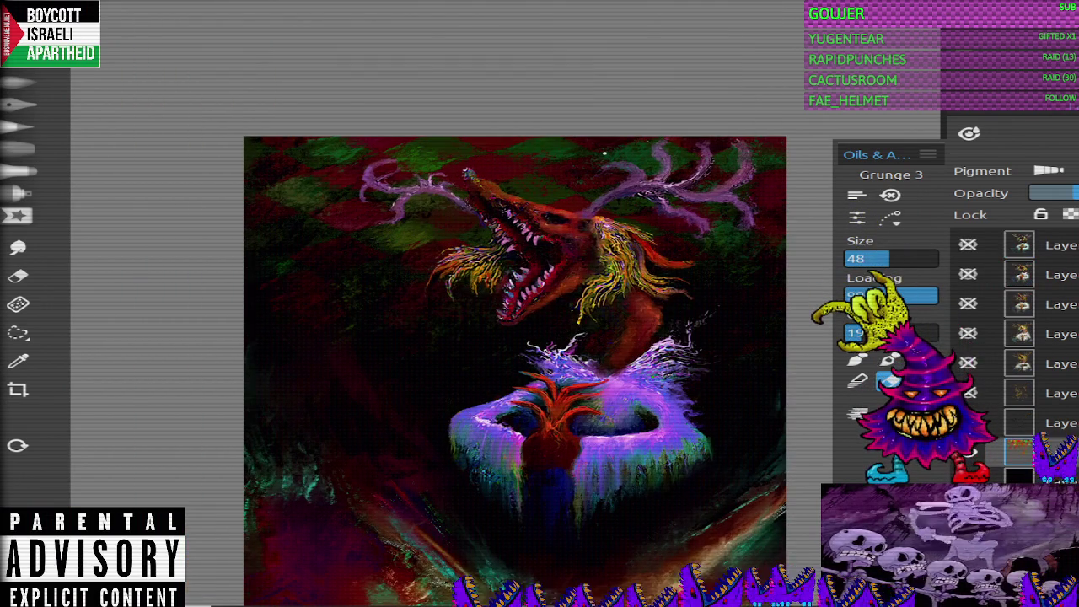
{"action": "key", "text": "b"}
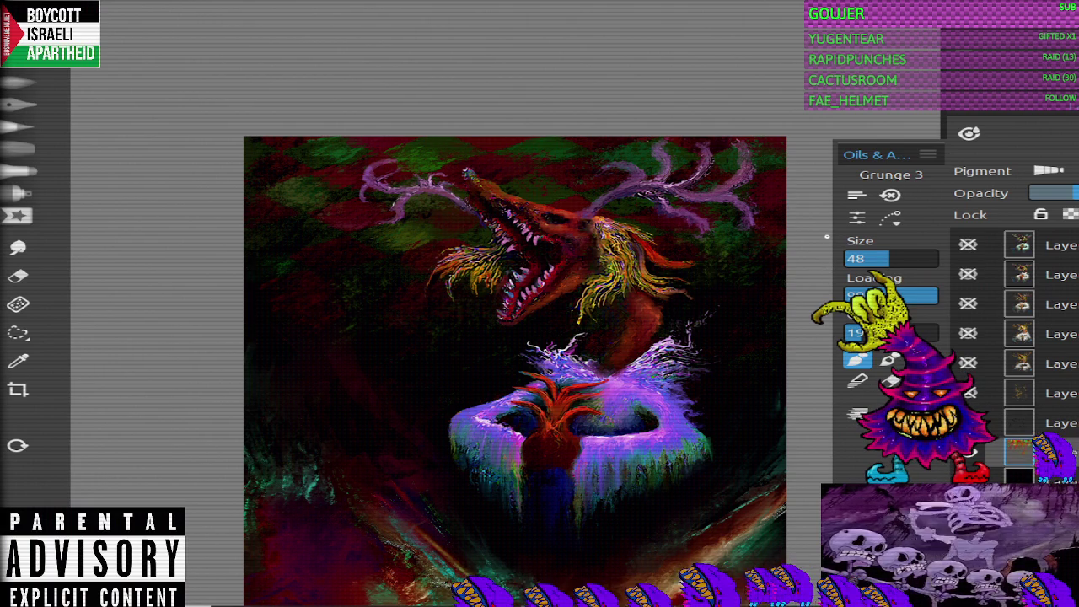
{"action": "key", "text": "ctrl+v"}
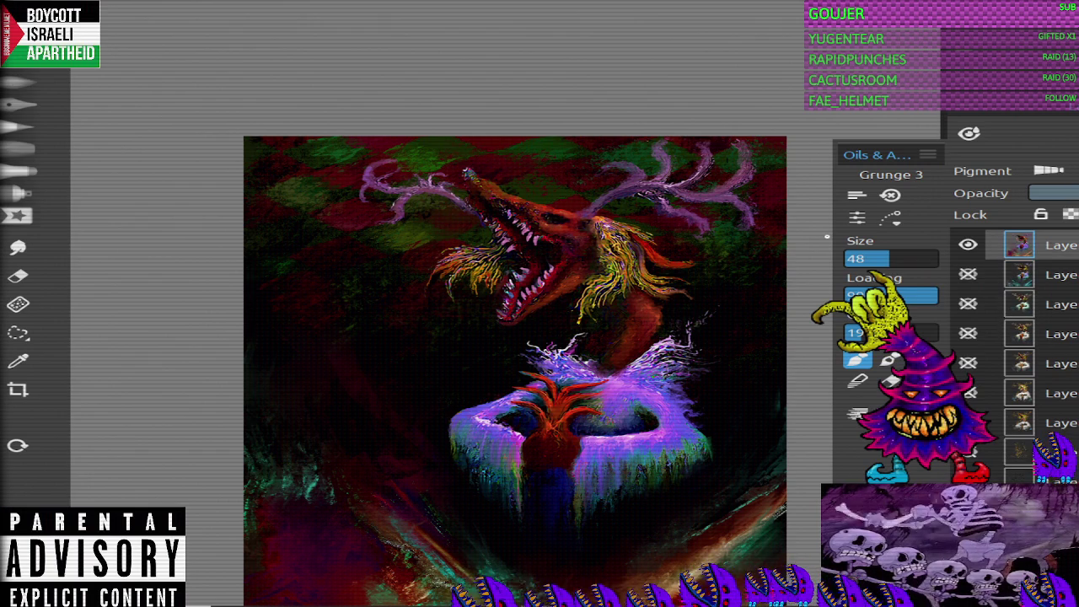
{"action": "left_click", "coordinate": [968, 245]}
{"action": "left_click", "coordinate": [968, 274]}
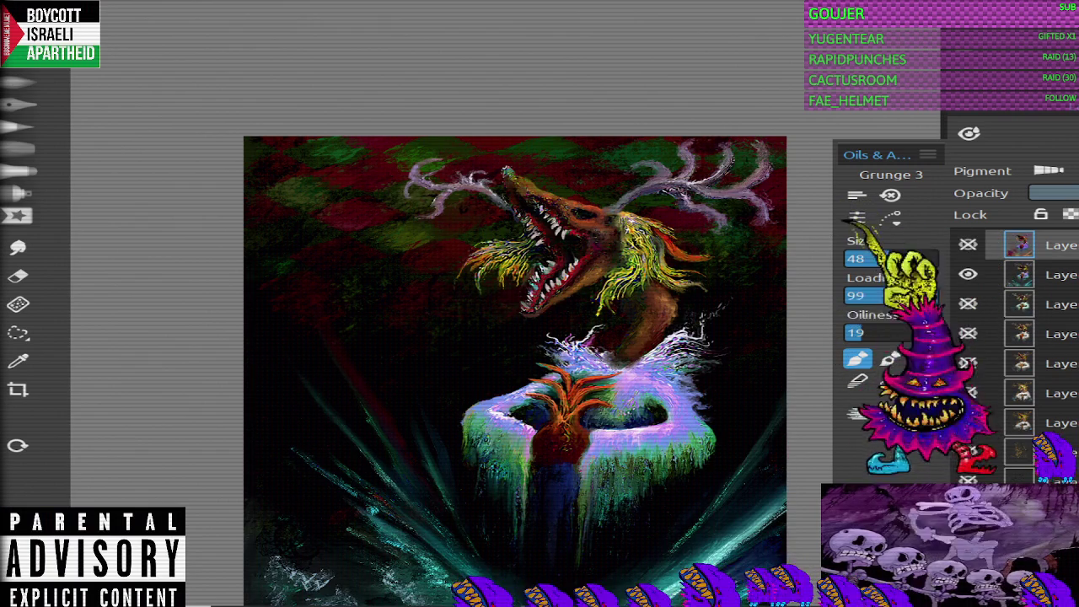
Step: Toggle the top and second layers' visibility to compare, ending with both shown
{"action": "scroll", "coordinate": [514, 371], "scroll_direction": "down", "scroll_amount": 2}
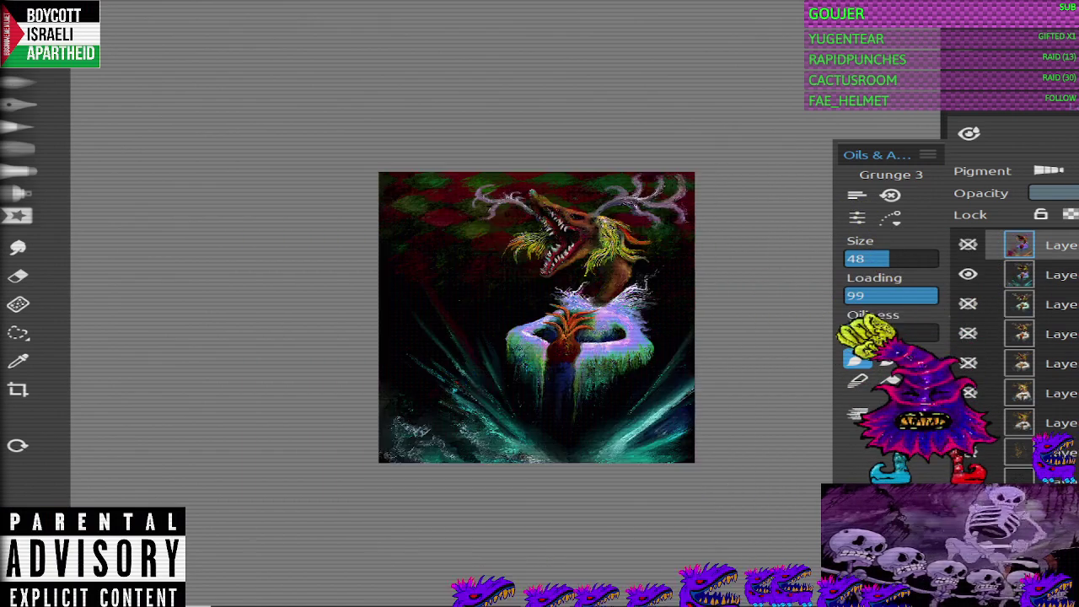
{"action": "scroll", "coordinate": [514, 371], "scroll_direction": "up", "scroll_amount": 2}
{"action": "scroll", "coordinate": [515, 371], "scroll_direction": "up", "scroll_amount": 2}
{"action": "scroll", "coordinate": [491, 307], "scroll_direction": "down", "scroll_amount": 3}
{"action": "scroll", "coordinate": [492, 307], "scroll_direction": "up", "scroll_amount": 1}
{"action": "scroll", "coordinate": [492, 308], "scroll_direction": "up", "scroll_amount": 1}
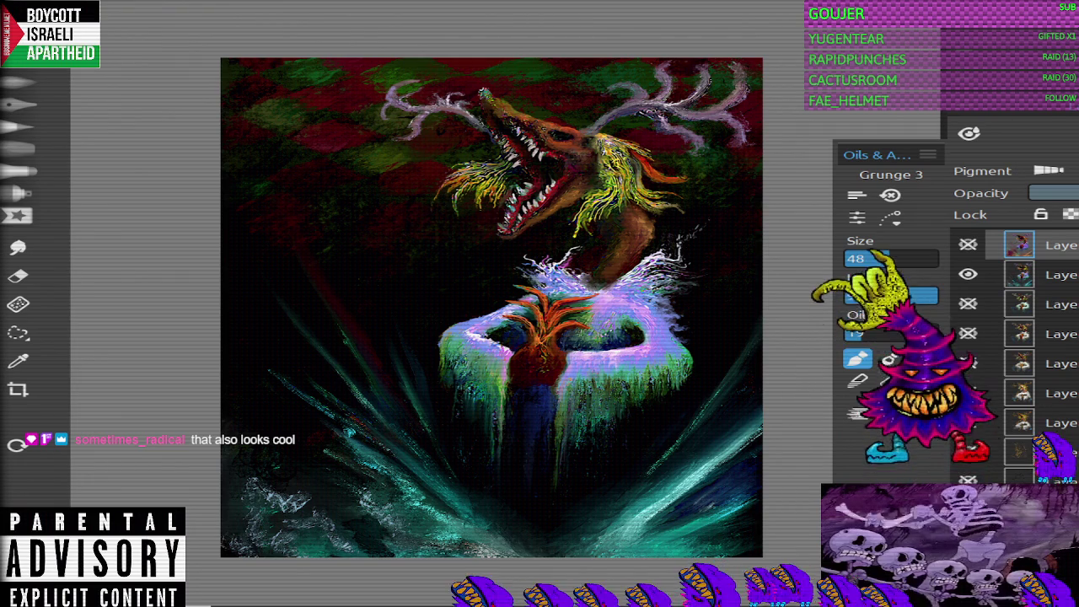
{"action": "left_click", "coordinate": [968, 274]}
{"action": "left_click", "coordinate": [968, 245]}
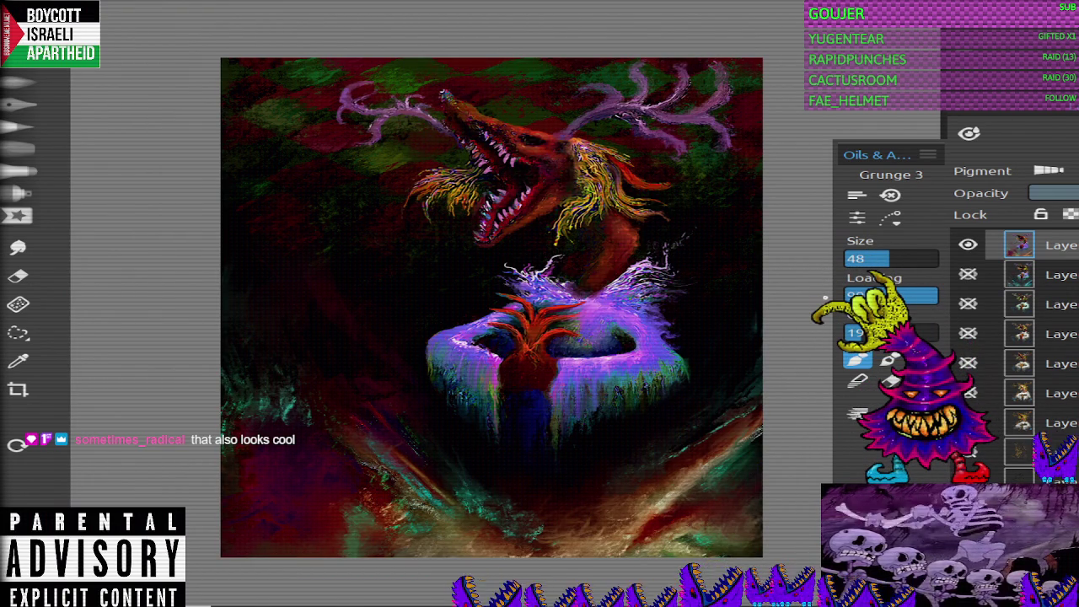
{"action": "left_click", "coordinate": [968, 274]}
{"action": "left_click", "coordinate": [968, 274]}
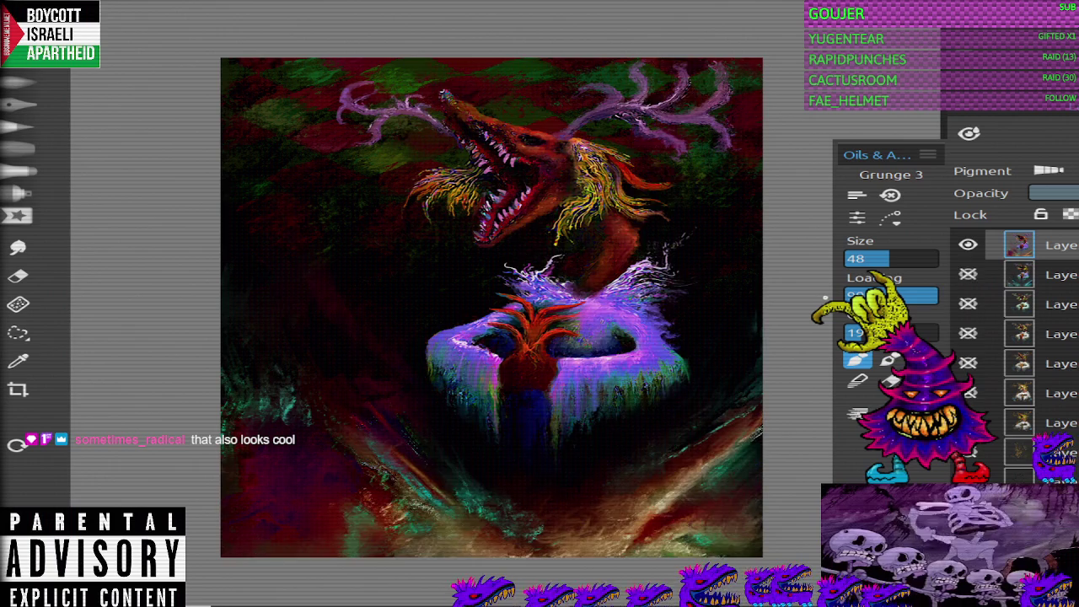
{"action": "left_click", "coordinate": [968, 274]}
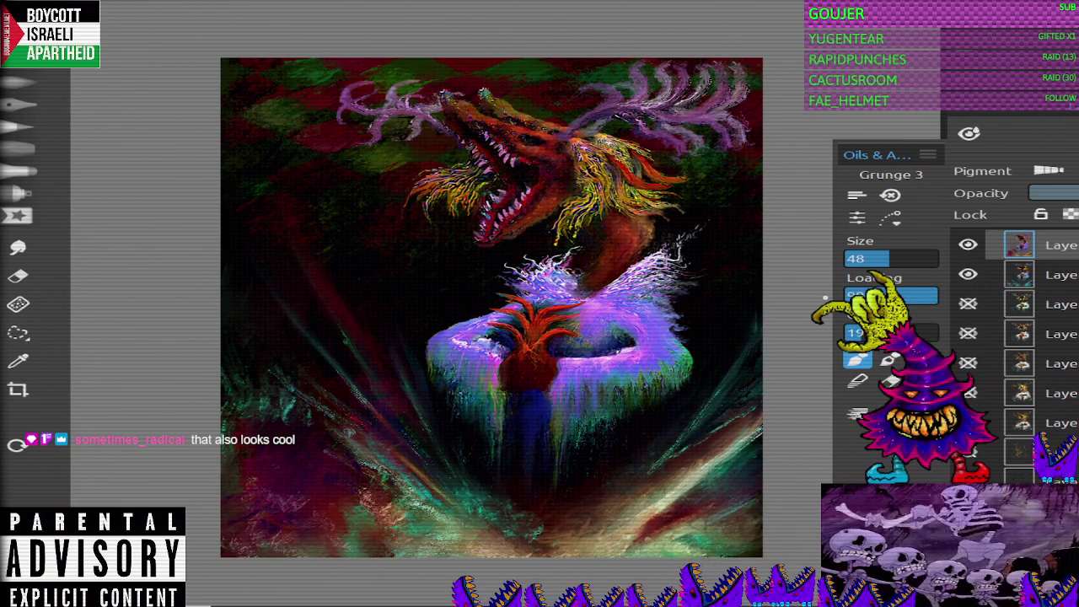
Step: Undo and redo repeatedly to compare darker and brighter colours, settling on the brighter
{"action": "key", "text": "ctrl+z"}
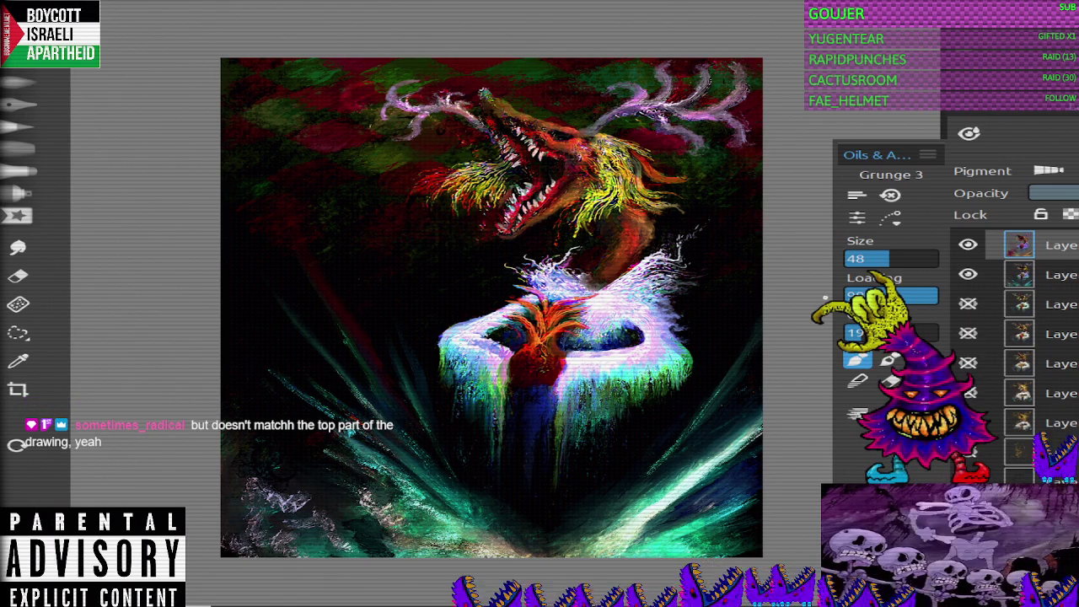
{"action": "key", "text": "ctrl+z"}
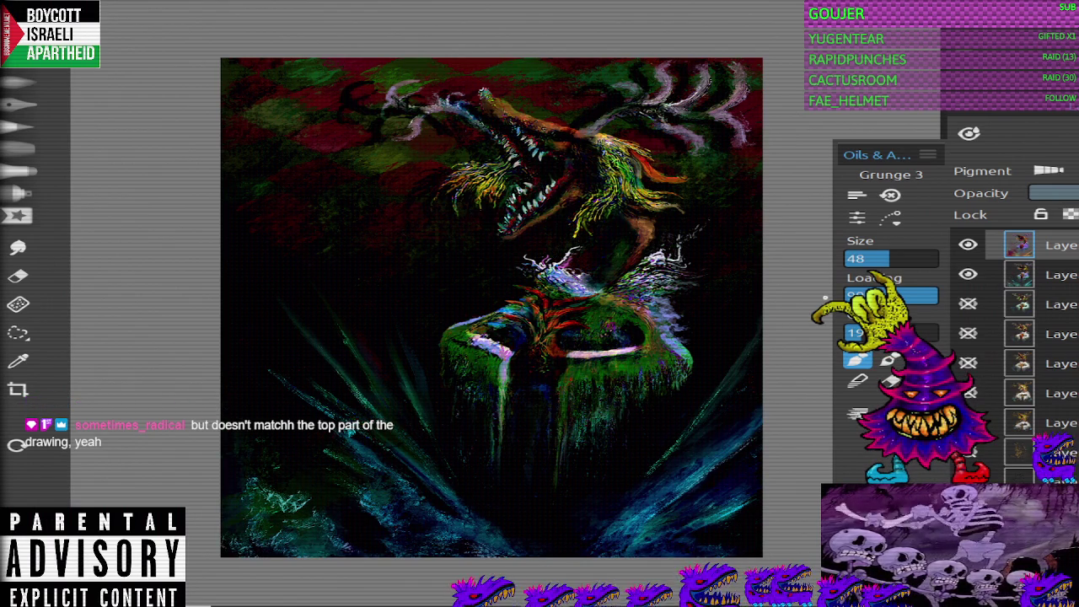
{"action": "key", "text": "ctrl+y"}
{"action": "key", "text": "ctrl+z"}
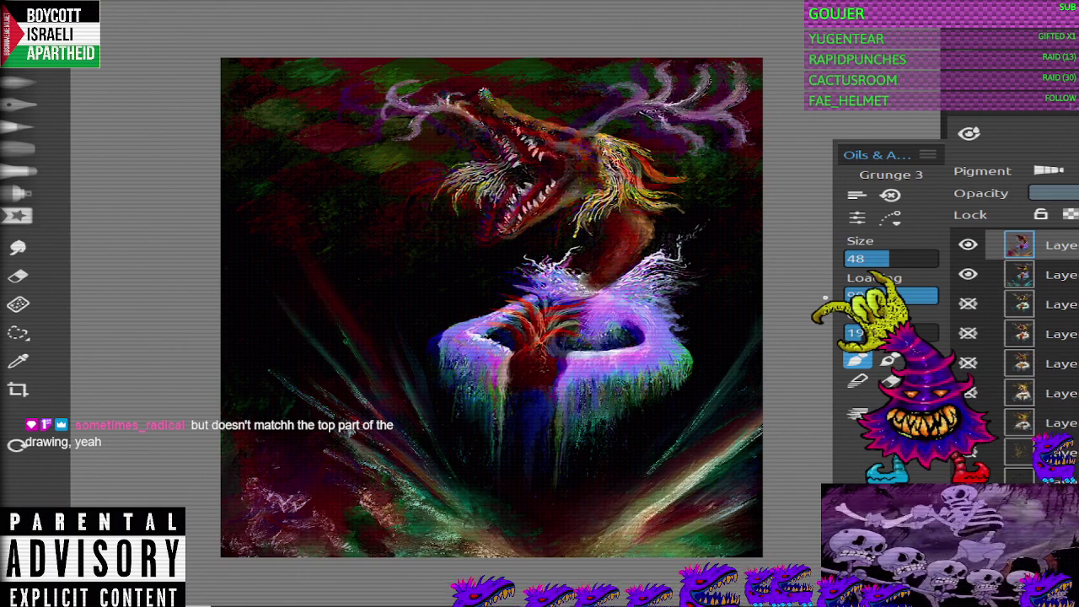
{"action": "key", "text": "ctrl+y"}
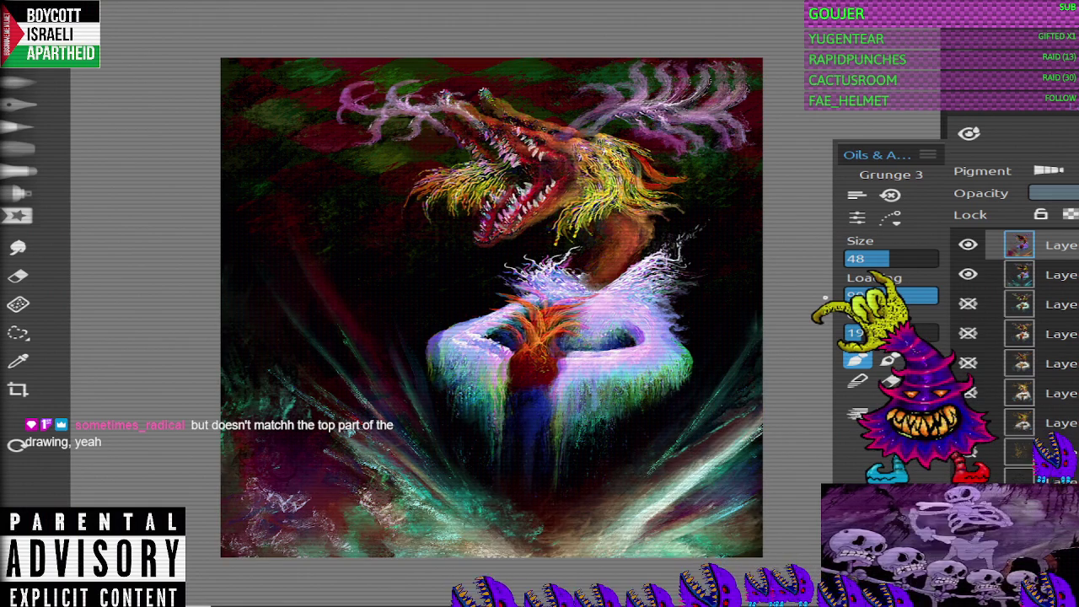
{"action": "key", "text": "ctrl+z"}
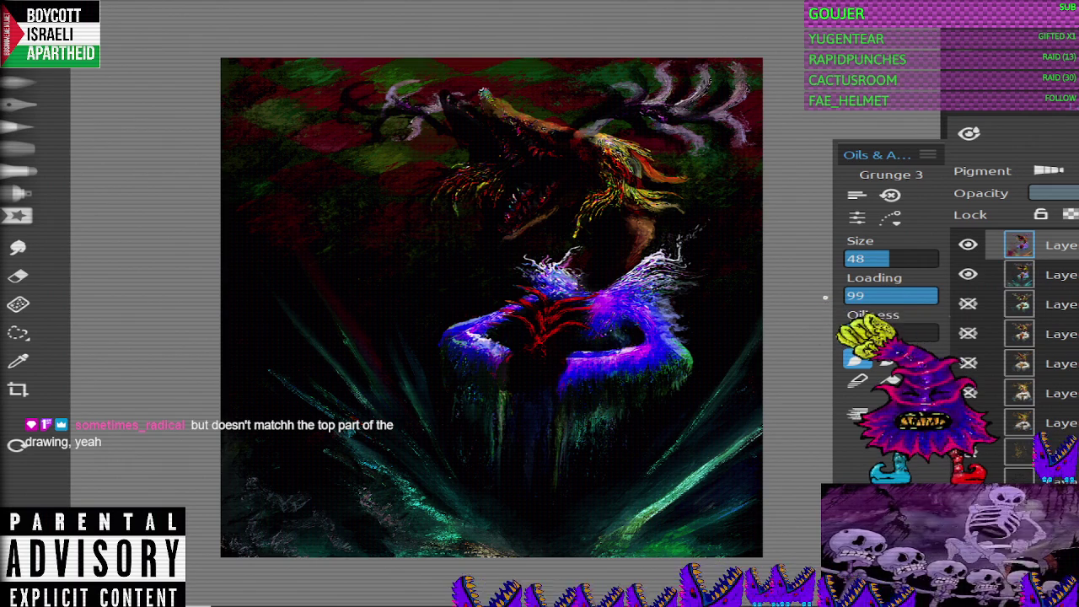
{"action": "key", "text": "ctrl+y"}
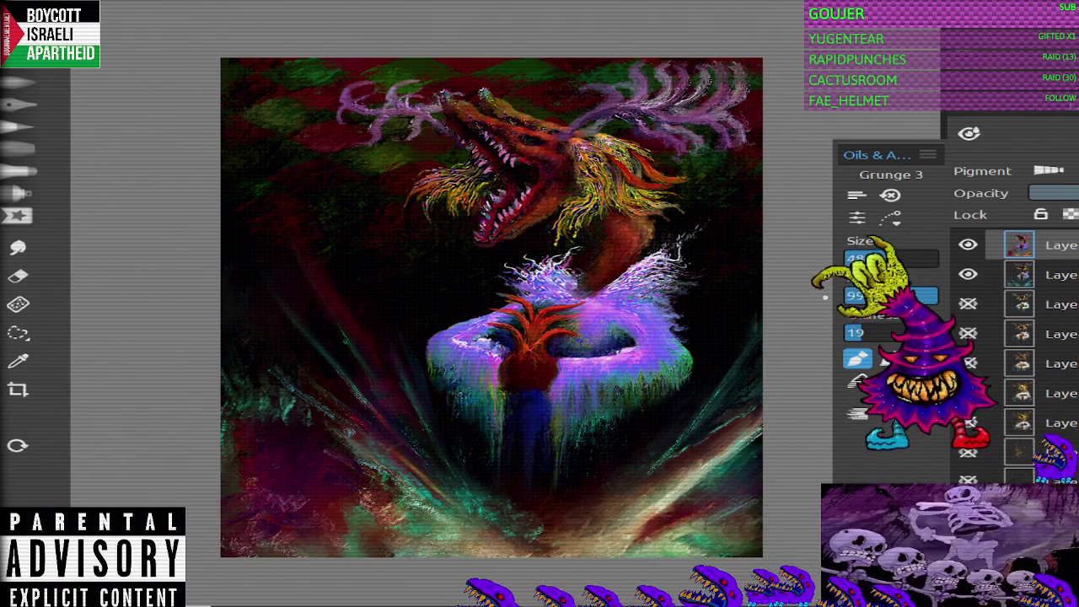
Step: Hide the top layer so only the teal-ray version shows, then refit the zoom
{"action": "left_click", "coordinate": [968, 244]}
{"action": "key", "text": "ctrl+minus"}
{"action": "key", "text": "ctrl+plus"}
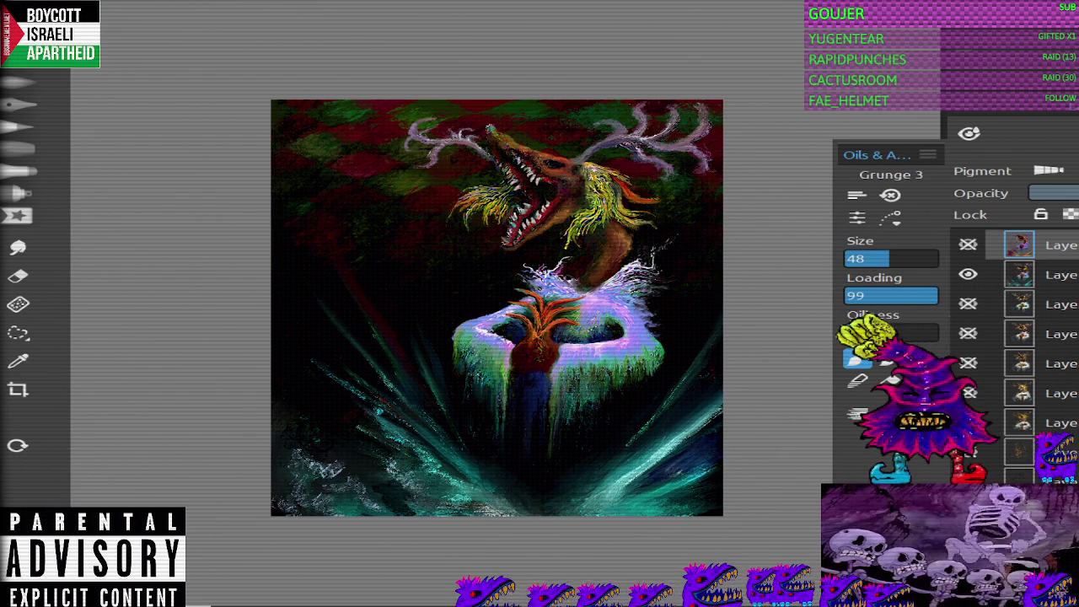
{"action": "scroll", "coordinate": [595, 401], "scroll_direction": "up", "scroll_amount": 1}
{"action": "scroll", "coordinate": [595, 401], "scroll_direction": "up", "scroll_amount": 1}
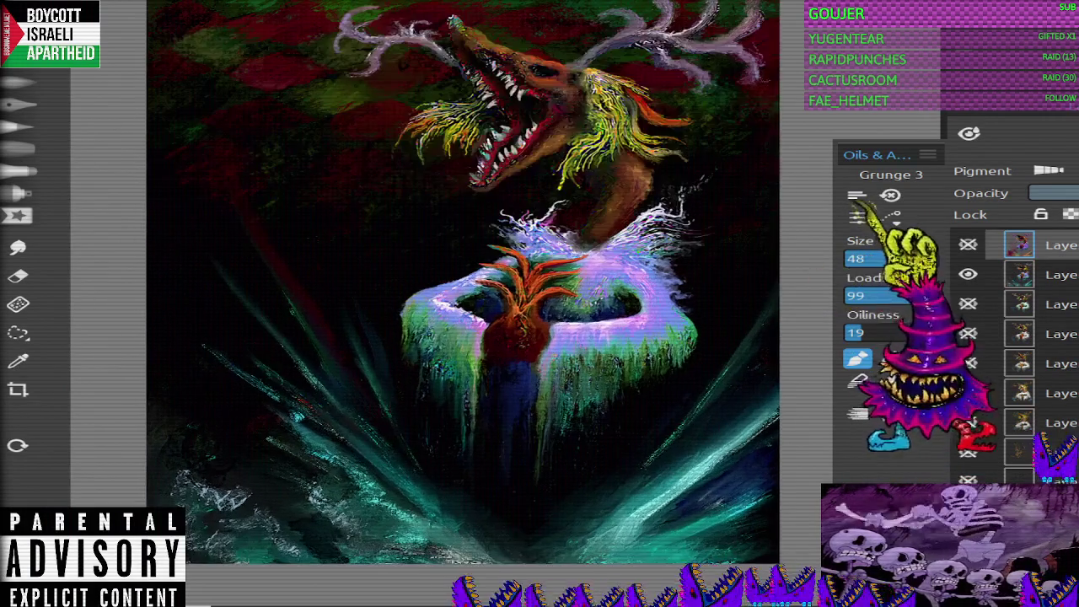
{"action": "scroll", "coordinate": [481, 286], "scroll_direction": "down", "scroll_amount": 2}
{"action": "scroll", "coordinate": [1020, 355], "scroll_direction": "up", "scroll_amount": 3}
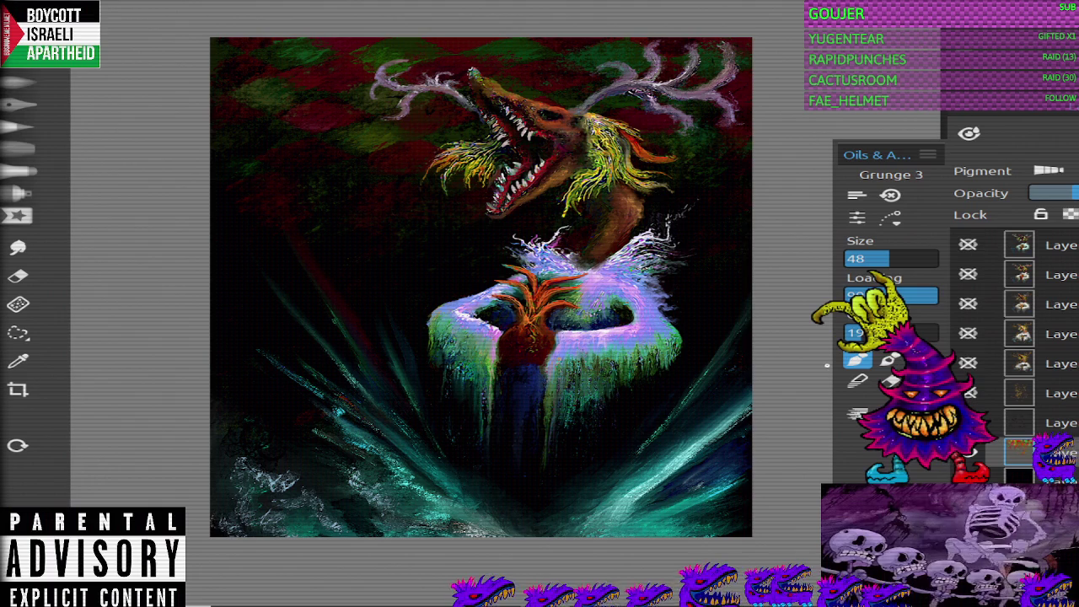
{"action": "scroll", "coordinate": [776, 325], "scroll_direction": "down", "scroll_amount": 2}
{"action": "left_click", "coordinate": [968, 453]}
{"action": "left_click", "coordinate": [968, 423]}
{"action": "scroll", "coordinate": [968, 362], "scroll_direction": "up", "scroll_amount": 2}
{"action": "left_click", "coordinate": [968, 274]}
{"action": "left_click", "coordinate": [968, 453]}
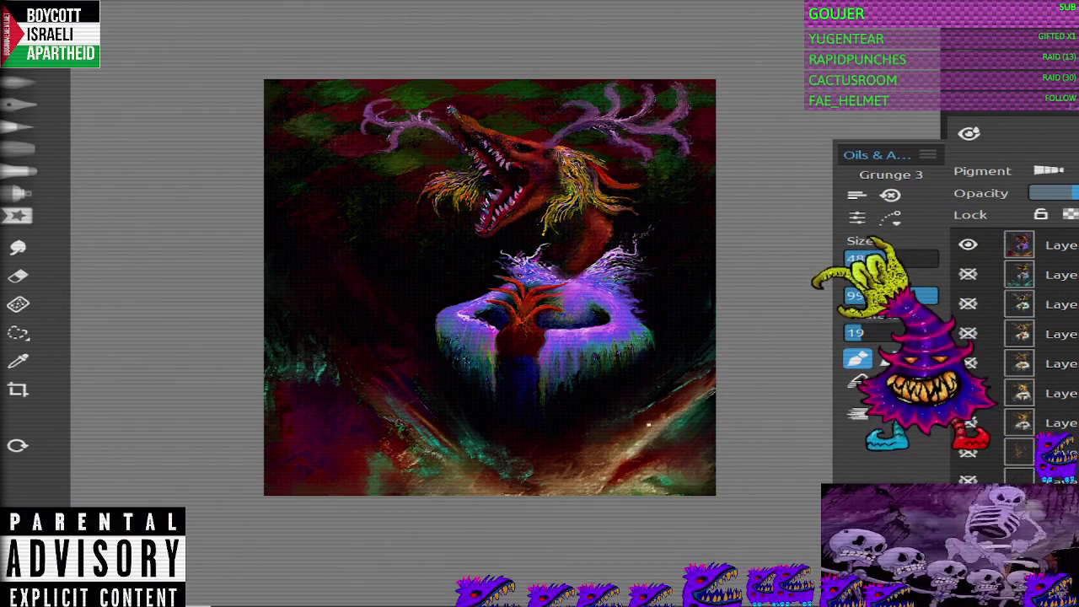
{"action": "scroll", "coordinate": [478, 293], "scroll_direction": "down", "scroll_amount": 1}
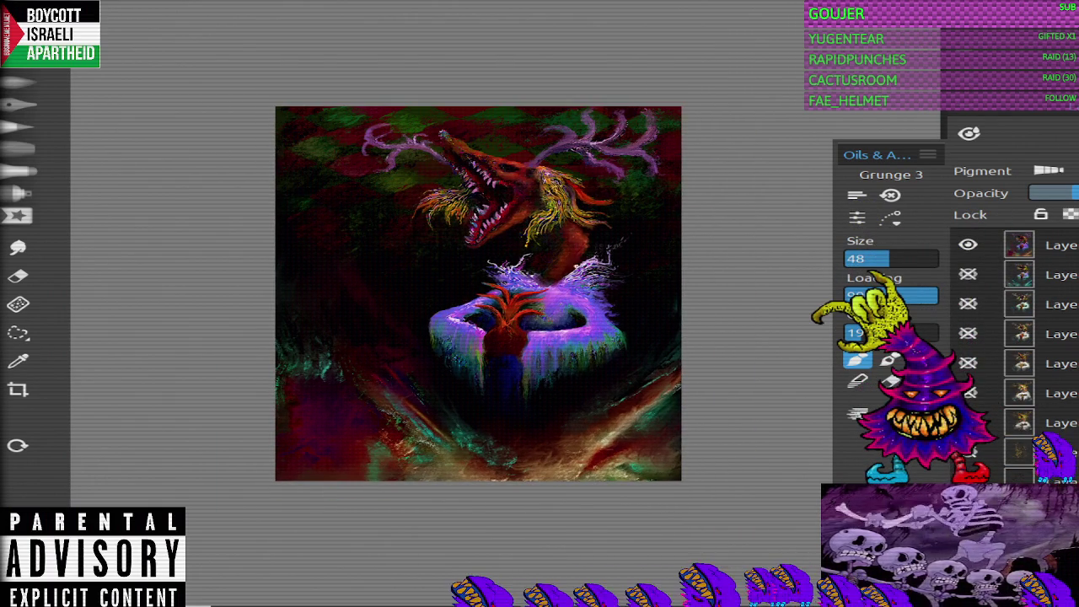
{"action": "scroll", "coordinate": [433, 266], "scroll_direction": "up", "scroll_amount": 1}
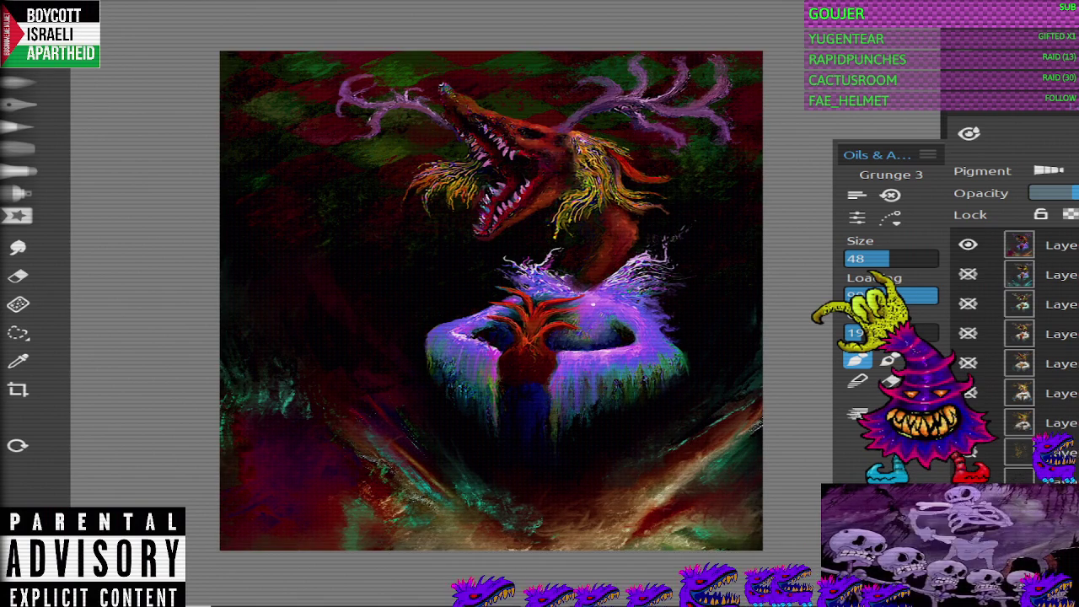
{"action": "scroll", "coordinate": [160, 412], "scroll_direction": "down", "scroll_amount": 1}
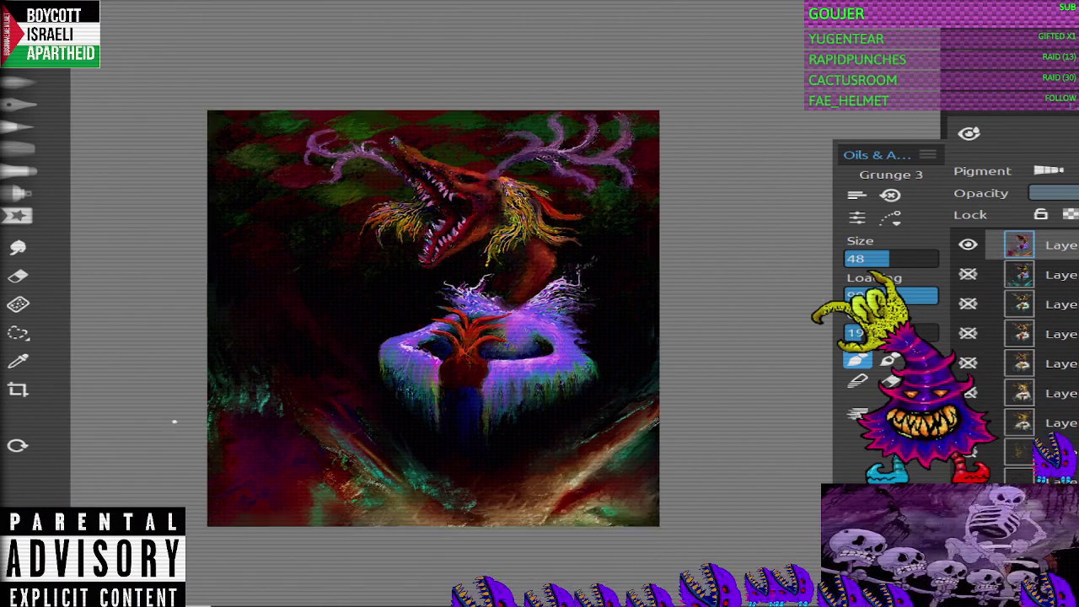
{"action": "scroll", "coordinate": [317, 386], "scroll_direction": "up", "scroll_amount": 1}
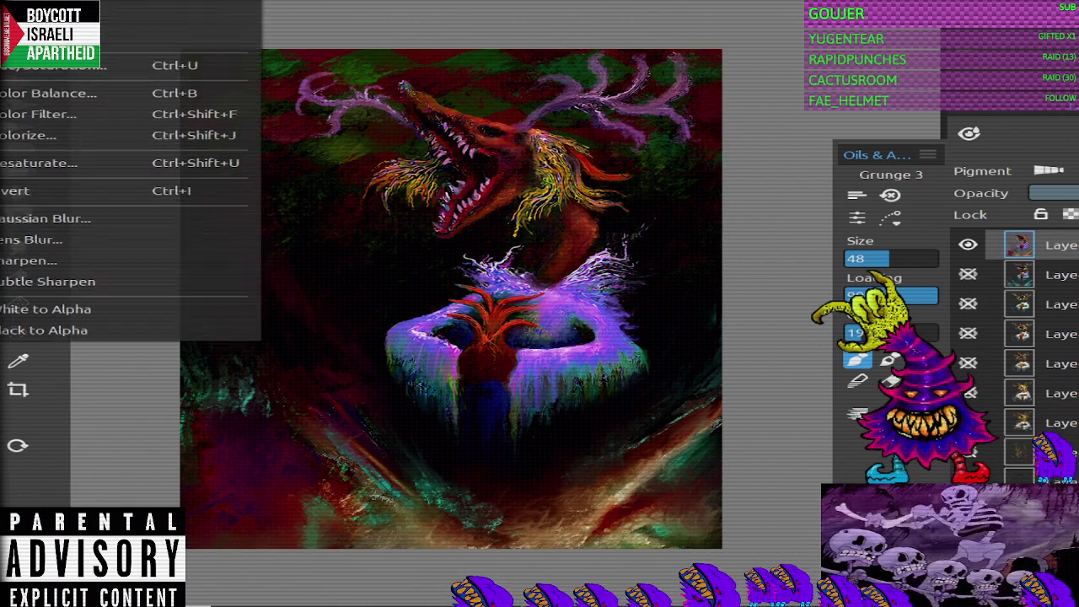
{"action": "left_click", "coordinate": [68, 65]}
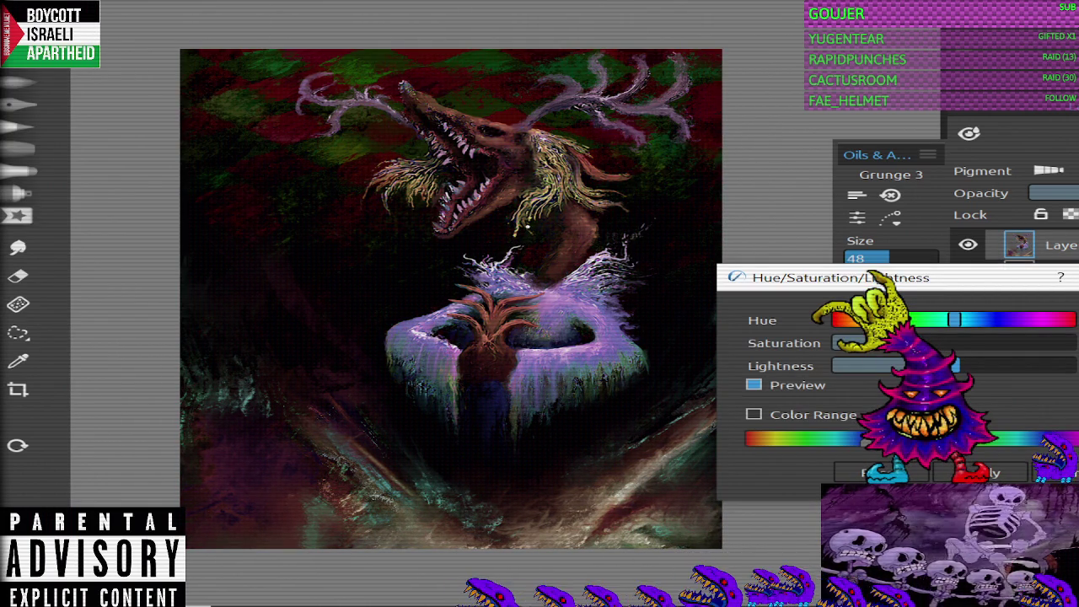
{"action": "mouse_move", "coordinate": [954, 343]}
{"action": "left_mouse_down"}
{"action": "mouse_move", "coordinate": [1069, 343]}
{"action": "mouse_move", "coordinate": [894, 343]}
{"action": "left_mouse_up"}
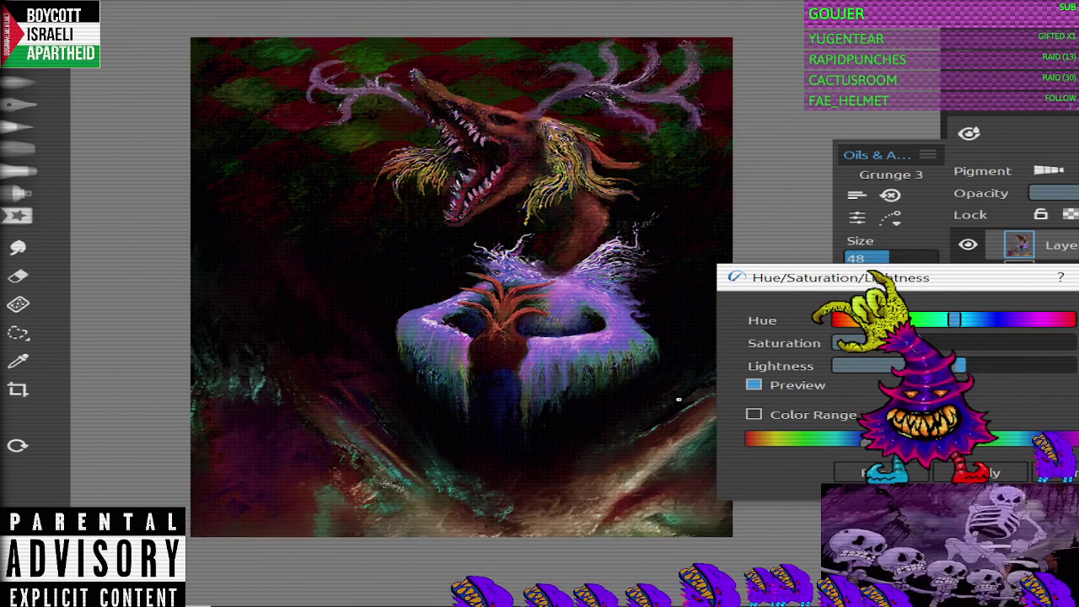
{"action": "left_click_drag", "start_coordinate": [958, 365], "coordinate": [1069, 365]}
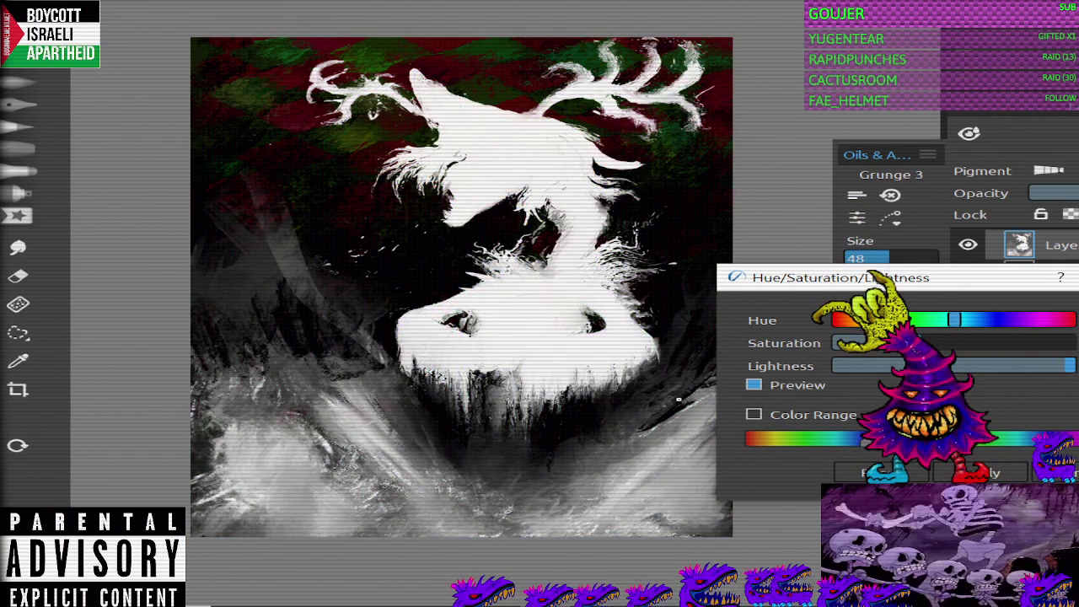
{"action": "left_click", "coordinate": [877, 472]}
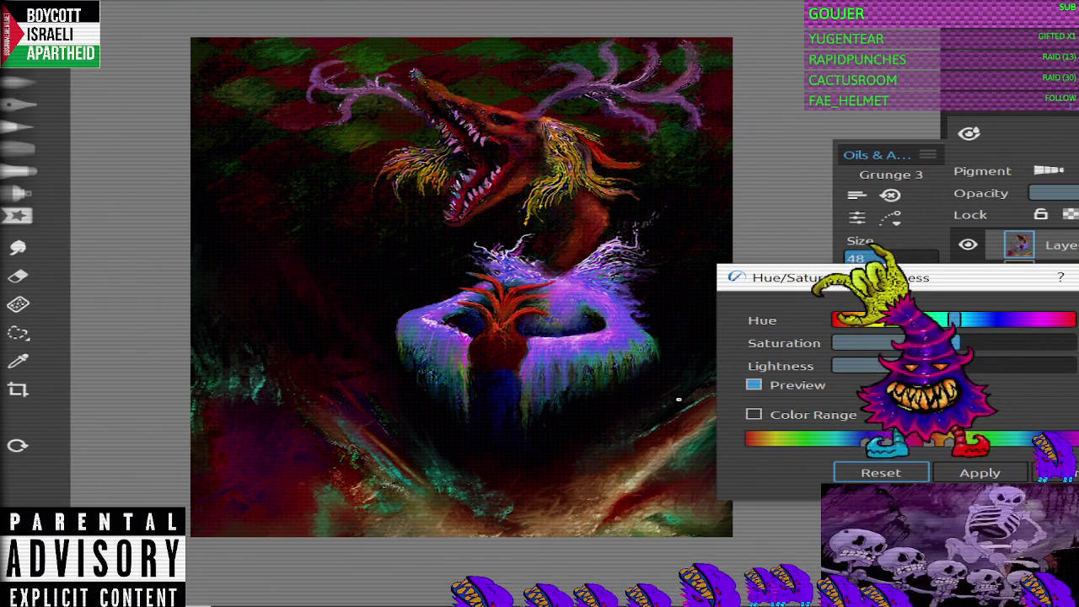
{"action": "left_click_drag", "start_coordinate": [957, 342], "coordinate": [836, 342]}
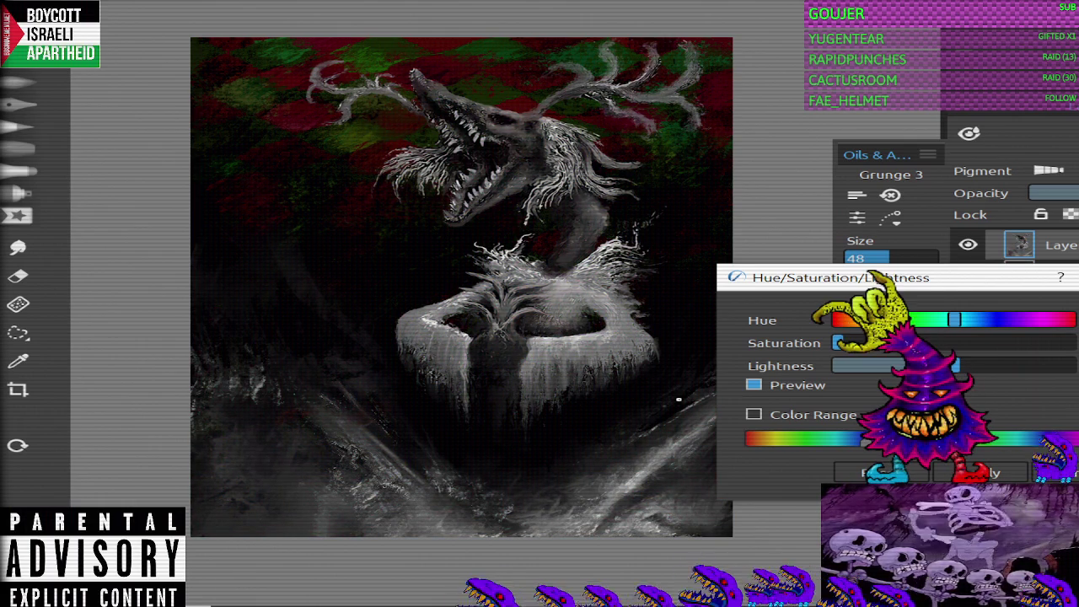
{"action": "key", "text": "Escape"}
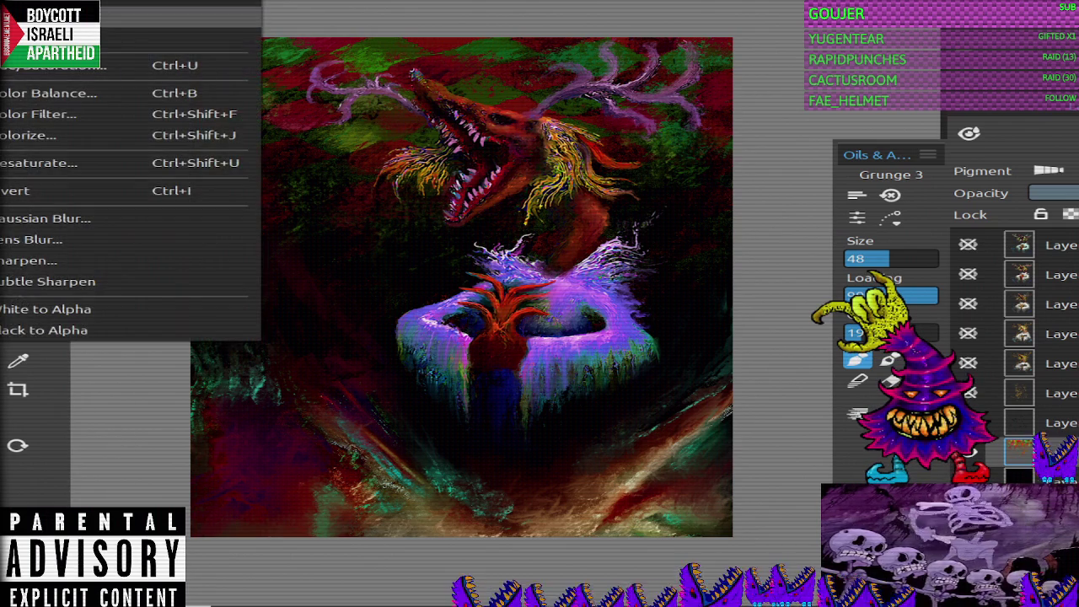
Step: In Curves, try a darker RGB curve, then reset it to a straight line
{"action": "left_click", "coordinate": [51, 43]}
{"action": "mouse_move", "coordinate": [827, 278]}
{"action": "left_mouse_down"}
{"action": "mouse_move", "coordinate": [827, 263]}
{"action": "mouse_move", "coordinate": [876, 268]}
{"action": "left_mouse_up"}
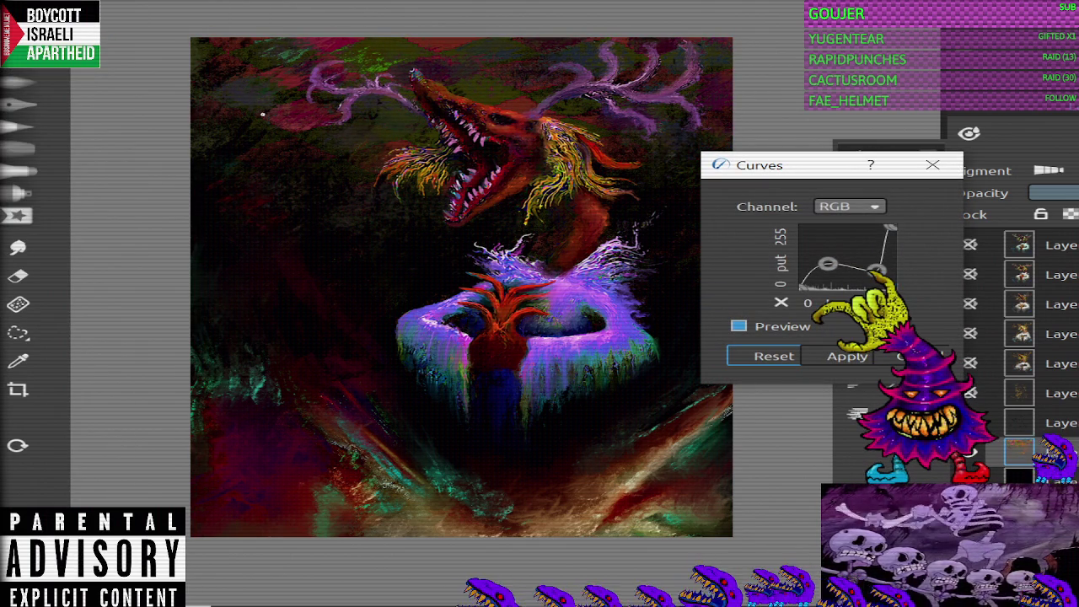
{"action": "left_click", "coordinate": [774, 356]}
Step: Raise the Green channel curve to boost green, then apply the Curves adjustment
{"action": "left_click", "coordinate": [850, 206]}
{"action": "left_click", "coordinate": [842, 244]}
{"action": "mouse_move", "coordinate": [847, 258]}
{"action": "left_mouse_down"}
{"action": "mouse_move", "coordinate": [846, 242]}
{"action": "mouse_move", "coordinate": [847, 286]}
{"action": "left_mouse_up"}
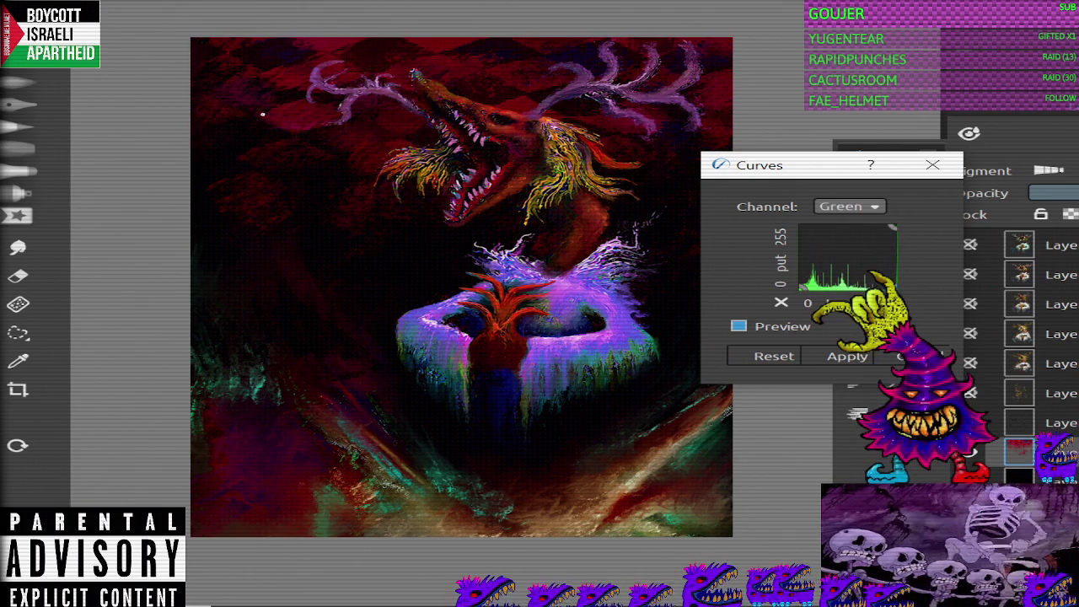
{"action": "left_click", "coordinate": [774, 355]}
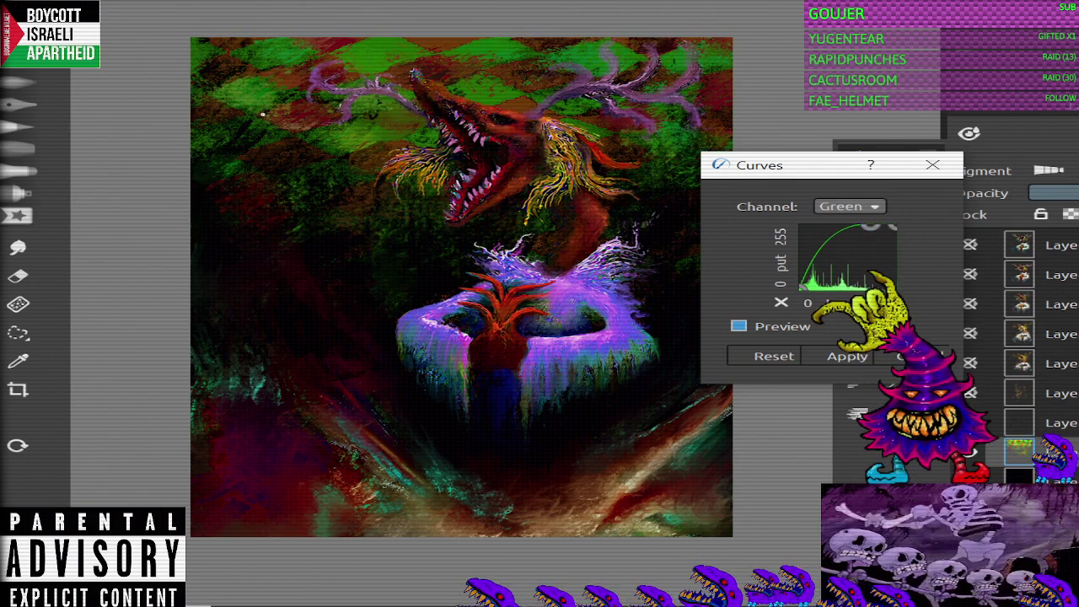
{"action": "left_click_drag", "start_coordinate": [846, 258], "coordinate": [847, 287]}
{"action": "left_click", "coordinate": [847, 356]}
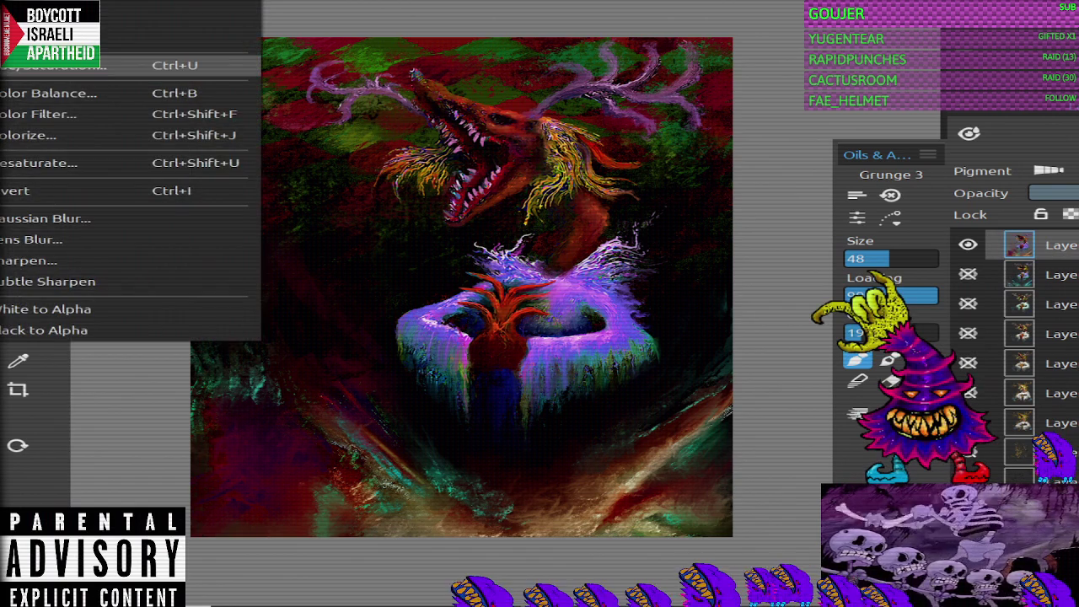
Step: Raise saturation slightly, shift the Hue slider a bit, and apply Hue/Saturation/Lightness
{"action": "left_click", "coordinate": [68, 64]}
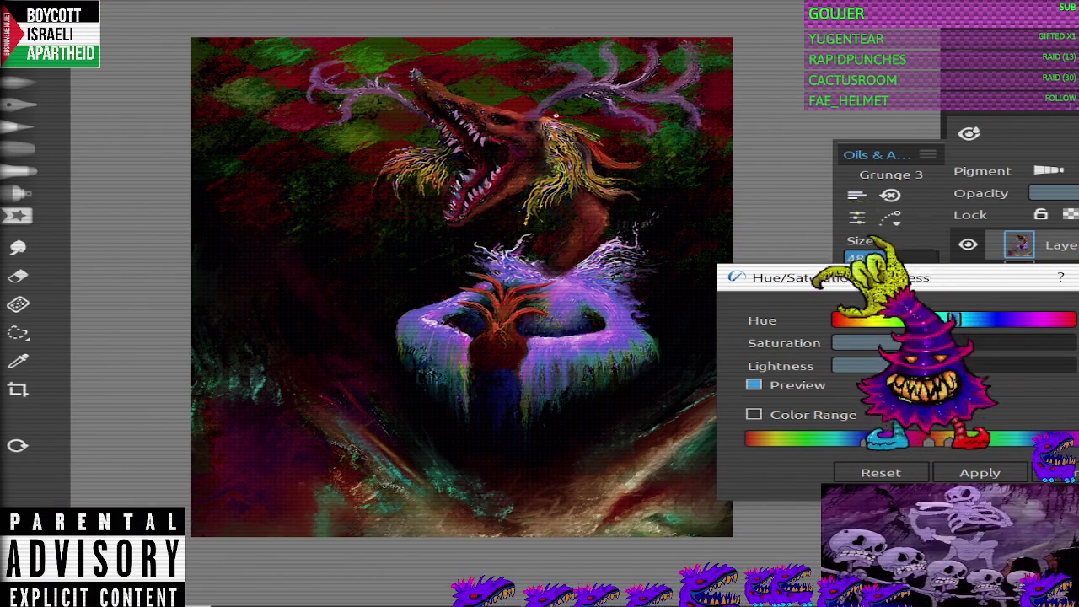
{"action": "left_click_drag", "start_coordinate": [932, 344], "coordinate": [954, 343]}
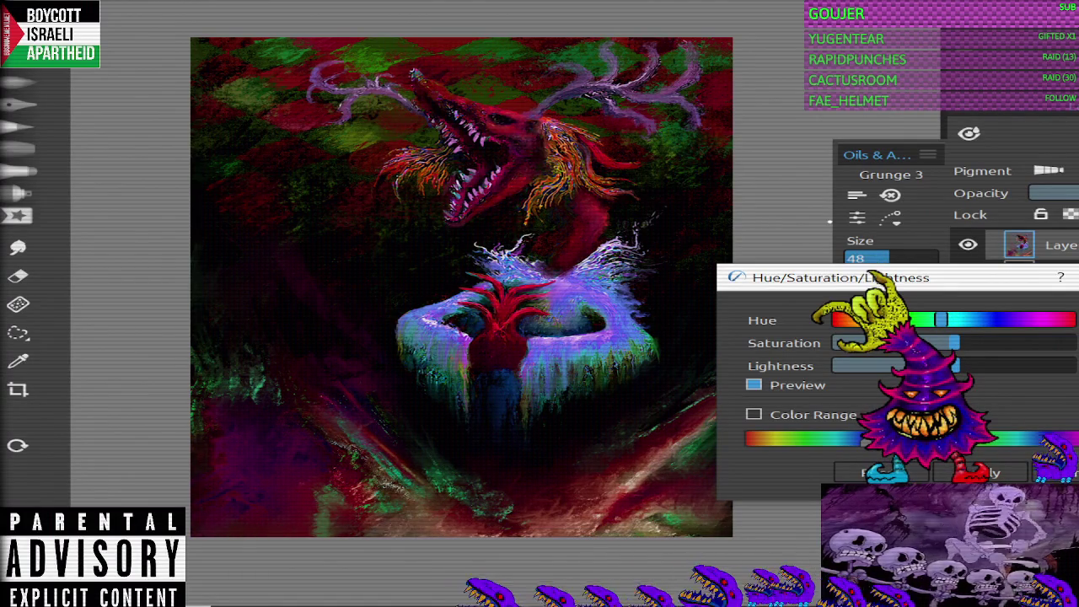
{"action": "mouse_move", "coordinate": [941, 319]}
{"action": "left_mouse_down"}
{"action": "mouse_move", "coordinate": [972, 320]}
{"action": "mouse_move", "coordinate": [955, 320]}
{"action": "left_mouse_up"}
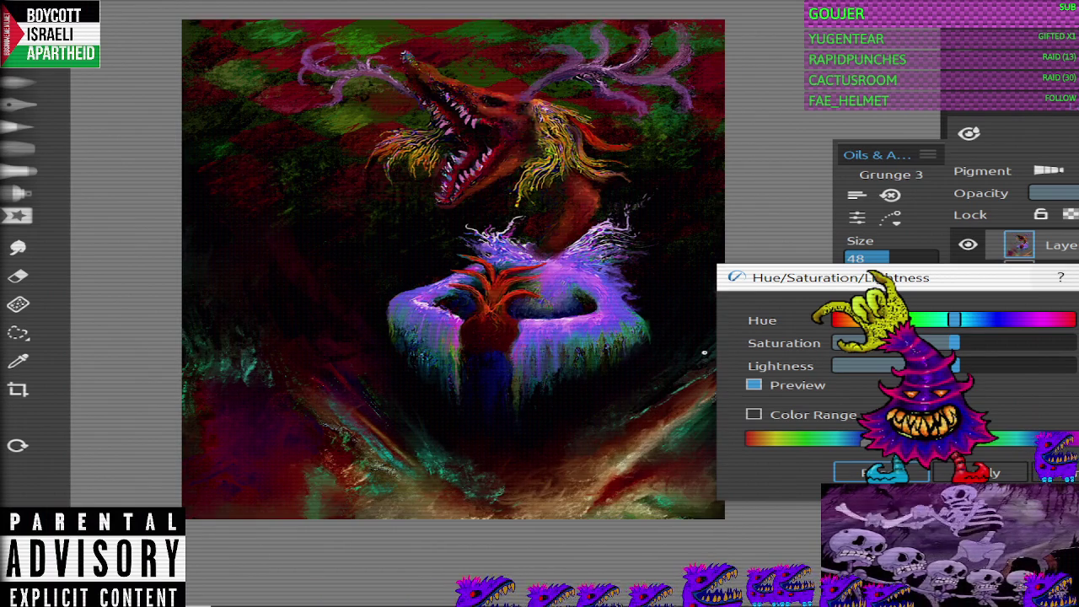
{"action": "key", "text": "Return"}
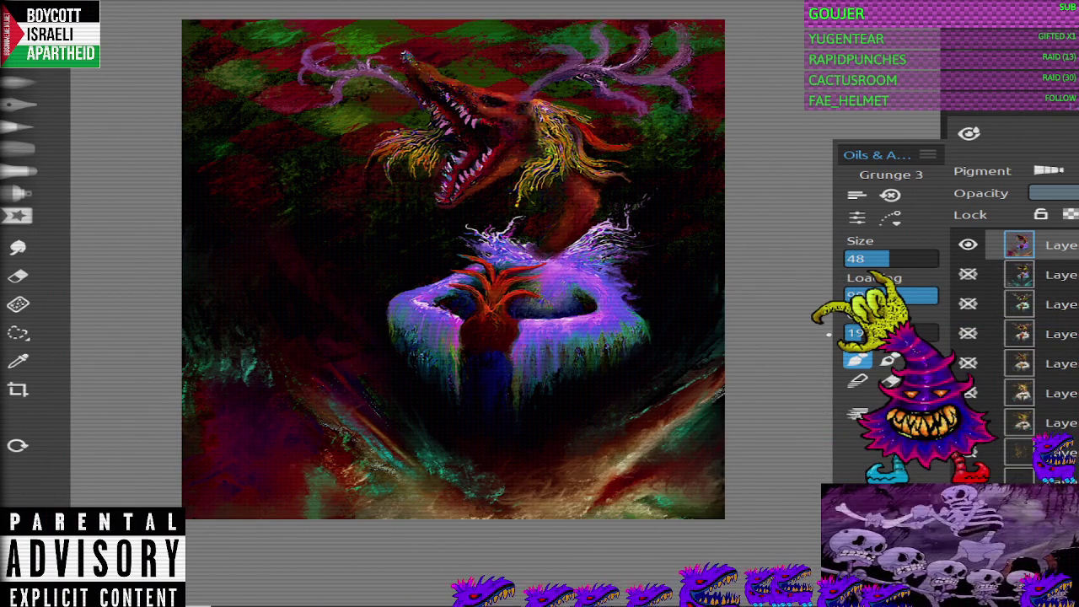
Step: Show the second layer's painting version, switch to the eraser, and make that layer active
{"action": "left_click", "coordinate": [968, 245]}
{"action": "left_click", "coordinate": [968, 244]}
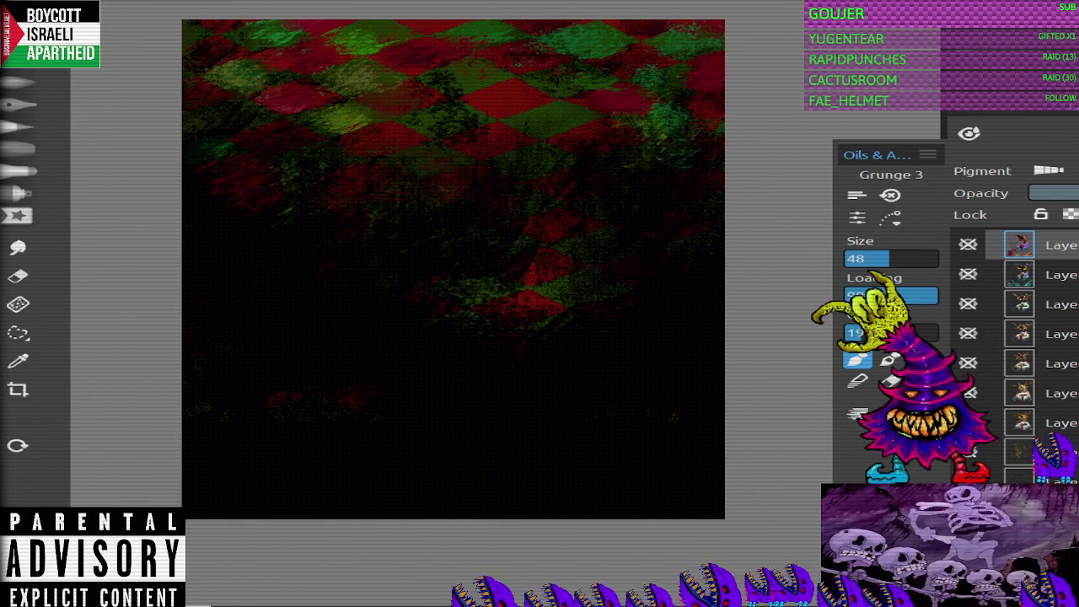
{"action": "left_click", "coordinate": [968, 274]}
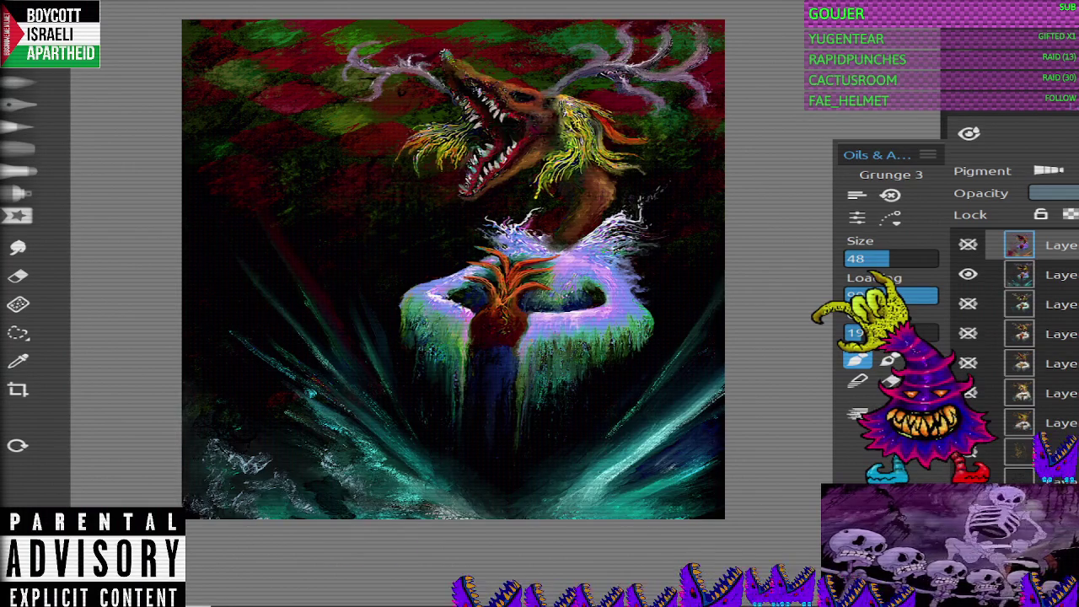
{"action": "scroll", "coordinate": [453, 269], "scroll_direction": "down", "scroll_amount": 3}
{"action": "scroll", "coordinate": [453, 269], "scroll_direction": "up", "scroll_amount": 3}
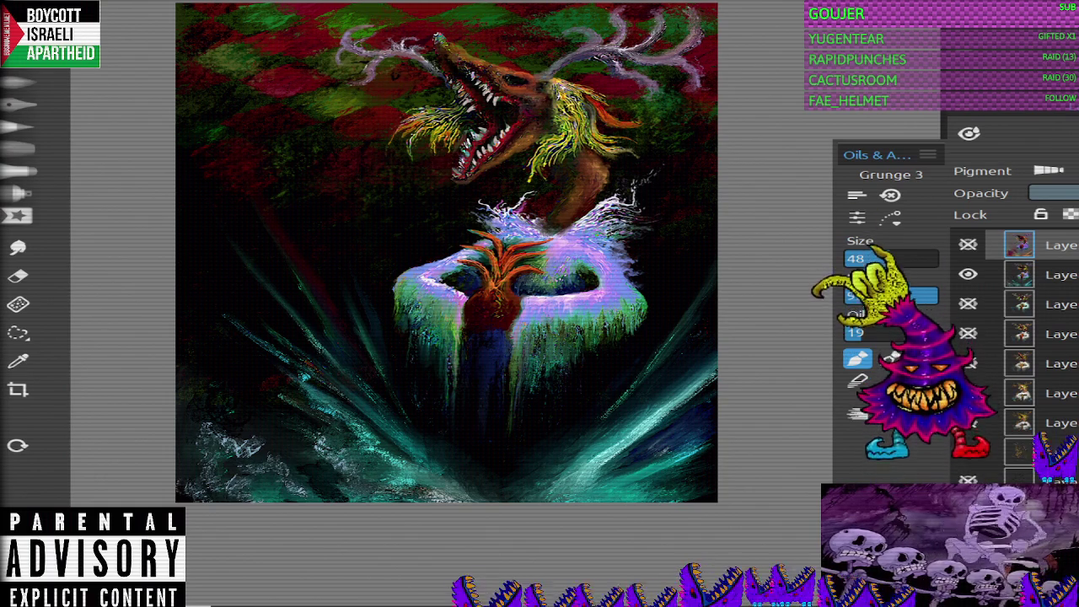
{"action": "scroll", "coordinate": [448, 262], "scroll_direction": "up", "scroll_amount": 1}
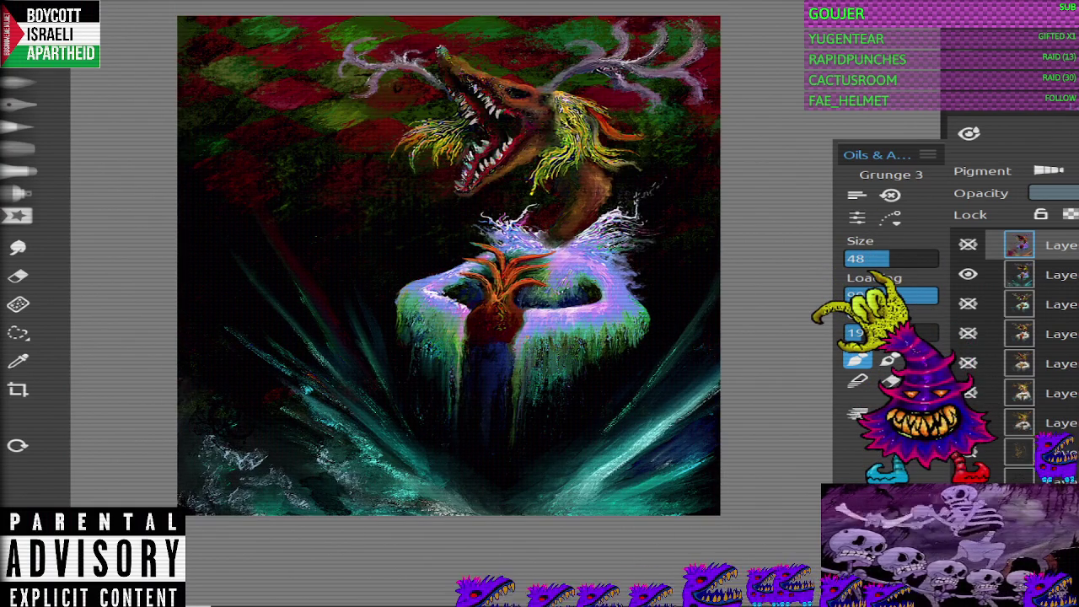
{"action": "scroll", "coordinate": [1020, 337], "scroll_direction": "down", "scroll_amount": 2}
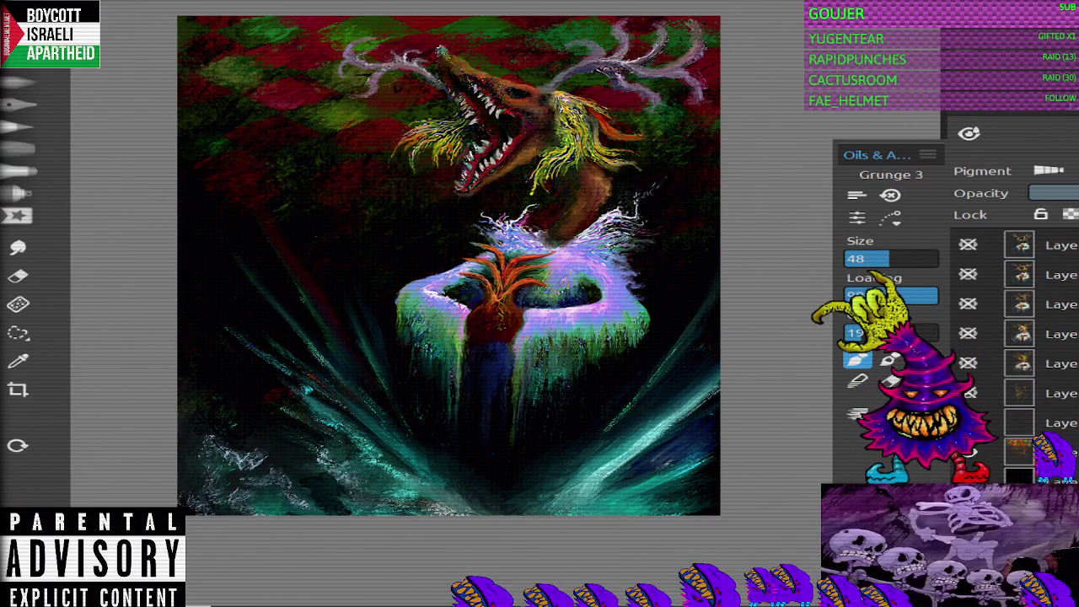
{"action": "scroll", "coordinate": [443, 354], "scroll_direction": "up", "scroll_amount": 1}
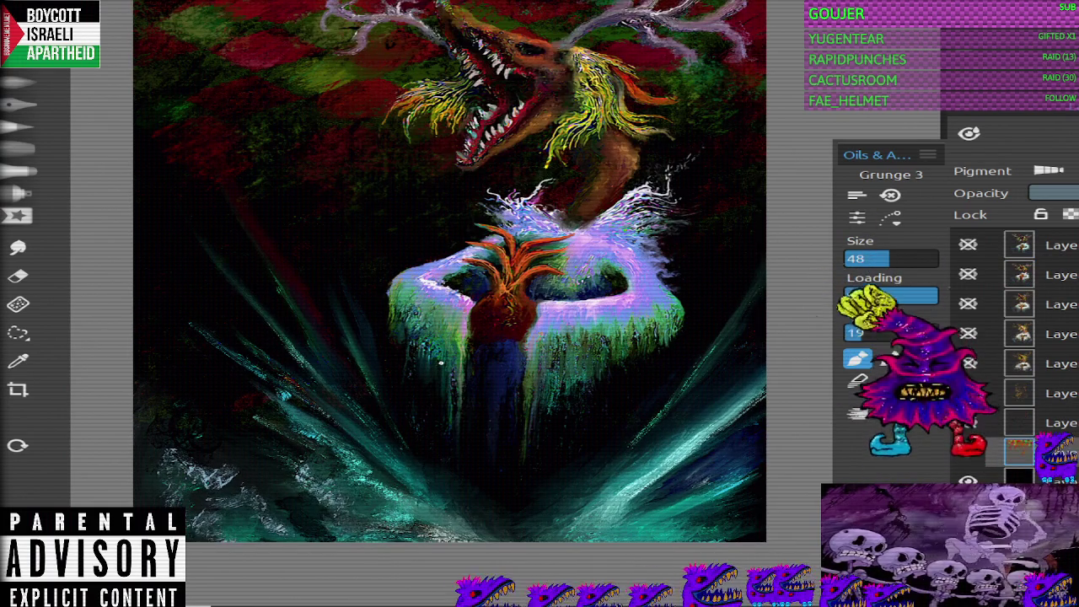
{"action": "key", "text": "e"}
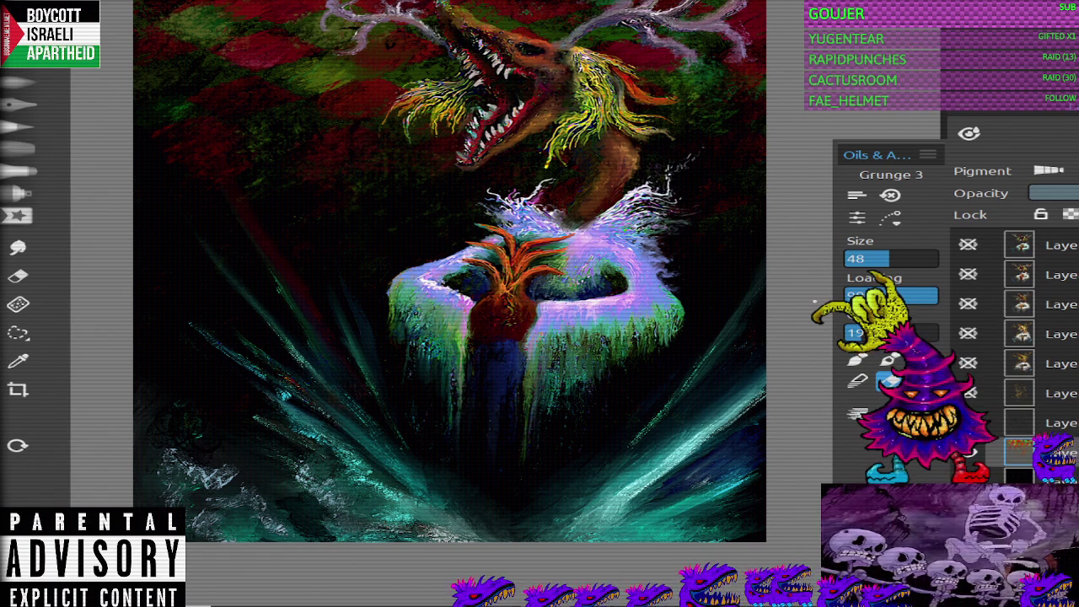
{"action": "scroll", "coordinate": [1012, 354], "scroll_direction": "up", "scroll_amount": 2}
{"action": "left_click", "coordinate": [1037, 275]}
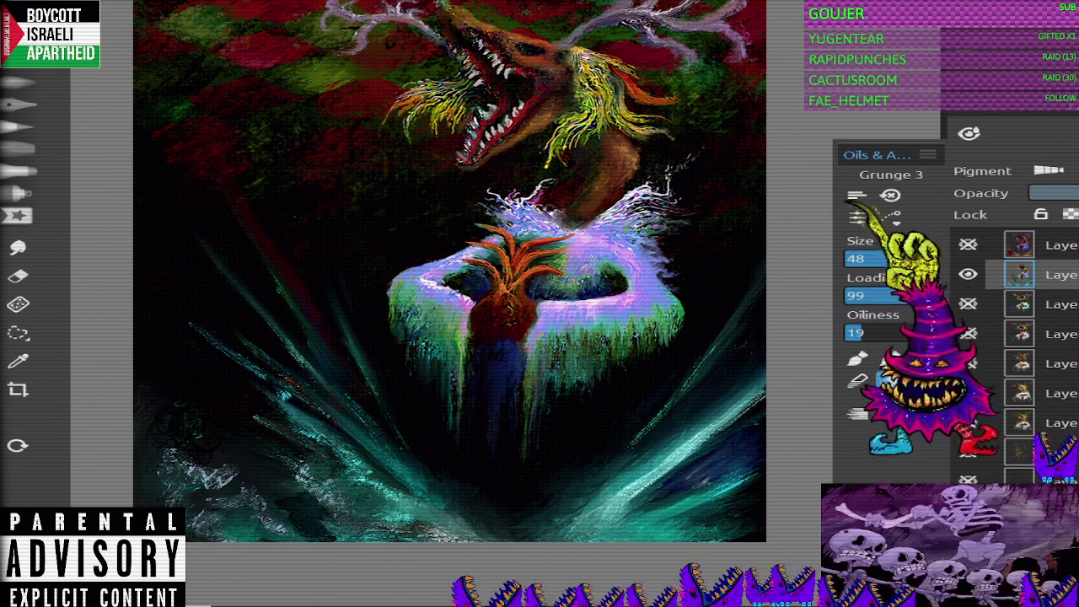
Step: Show the top painting version, hide the second, and zoom in and out to compare
{"action": "left_click", "coordinate": [968, 245]}
{"action": "left_click", "coordinate": [968, 274]}
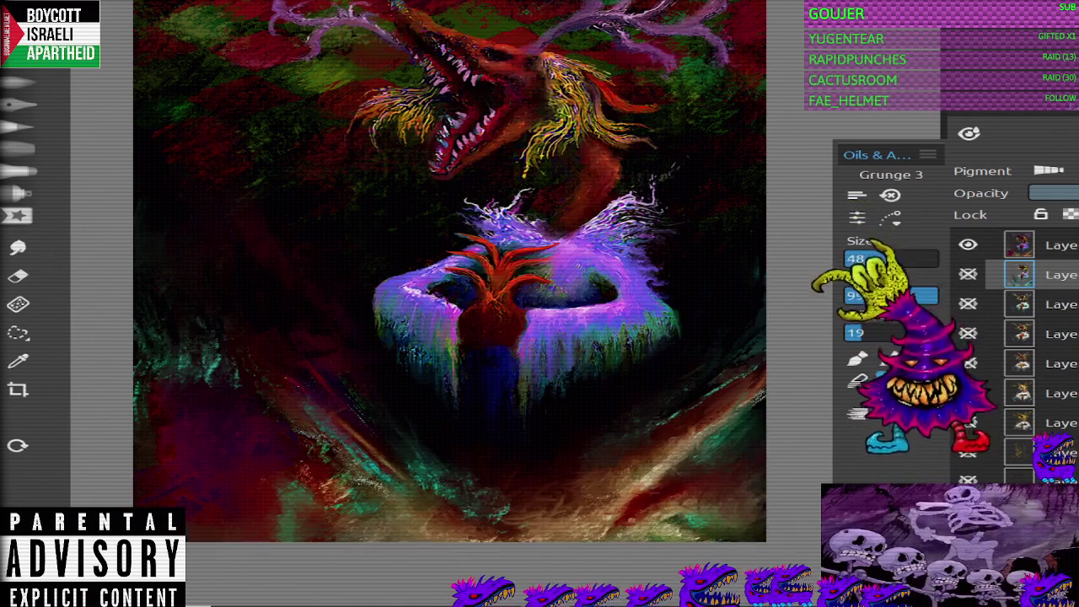
{"action": "key", "text": "ctrl+minus"}
{"action": "key", "text": "ctrl+plus"}
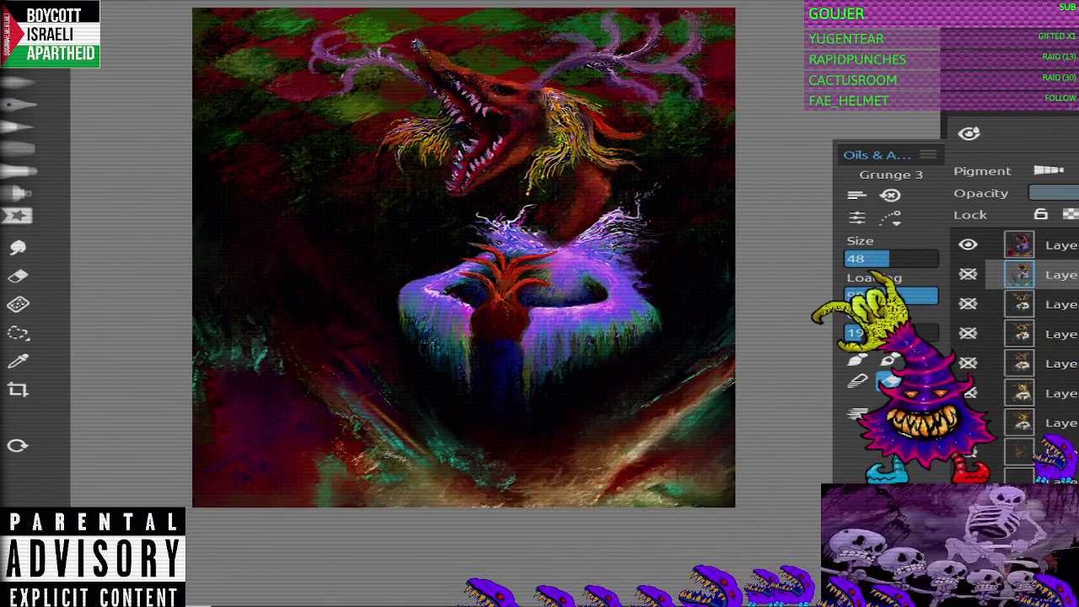
{"action": "key", "text": "ctrl+minus"}
{"action": "key", "text": "ctrl+plus"}
{"action": "key", "text": "ctrl+minus"}
{"action": "key", "text": "ctrl+plus"}
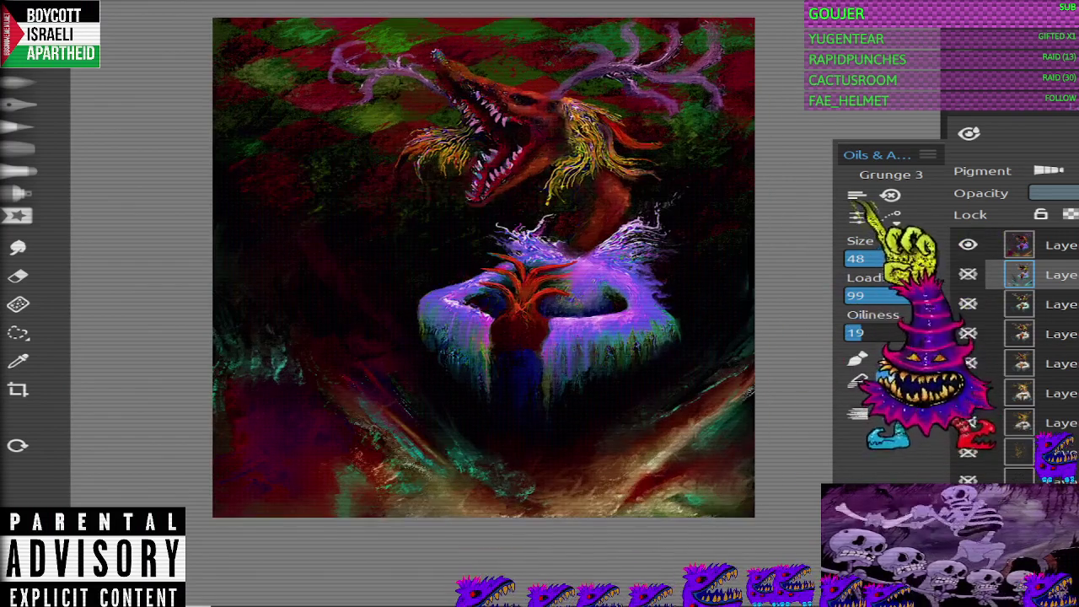
{"action": "scroll", "coordinate": [1012, 355], "scroll_direction": "up", "scroll_amount": 2}
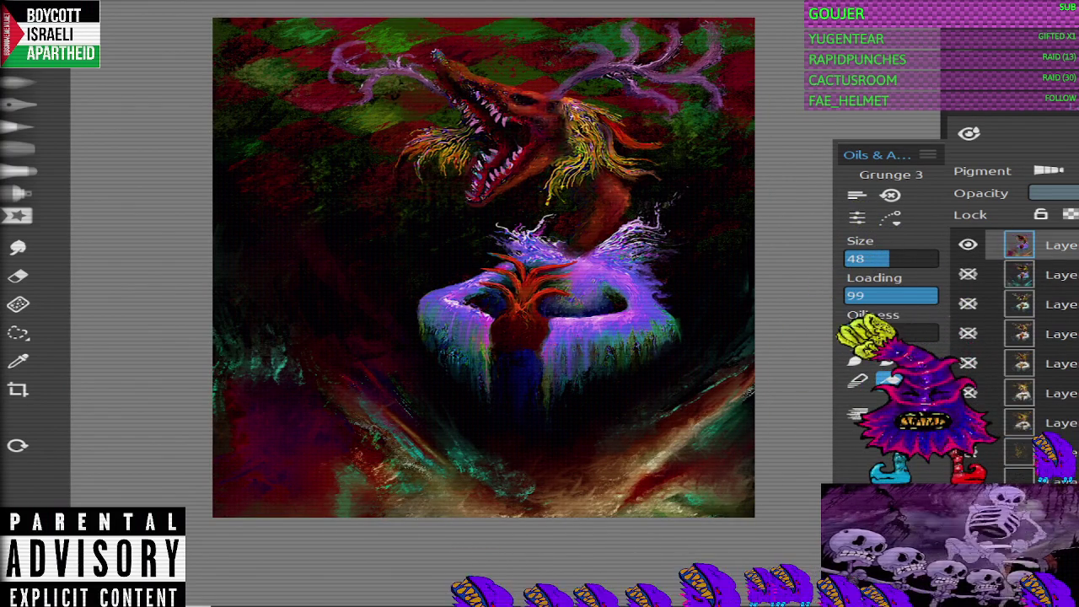
Step: In Curves (Ctrl+M), trial brightening and contrast RGB curves, resetting after each
{"action": "key", "text": "ctrl+m"}
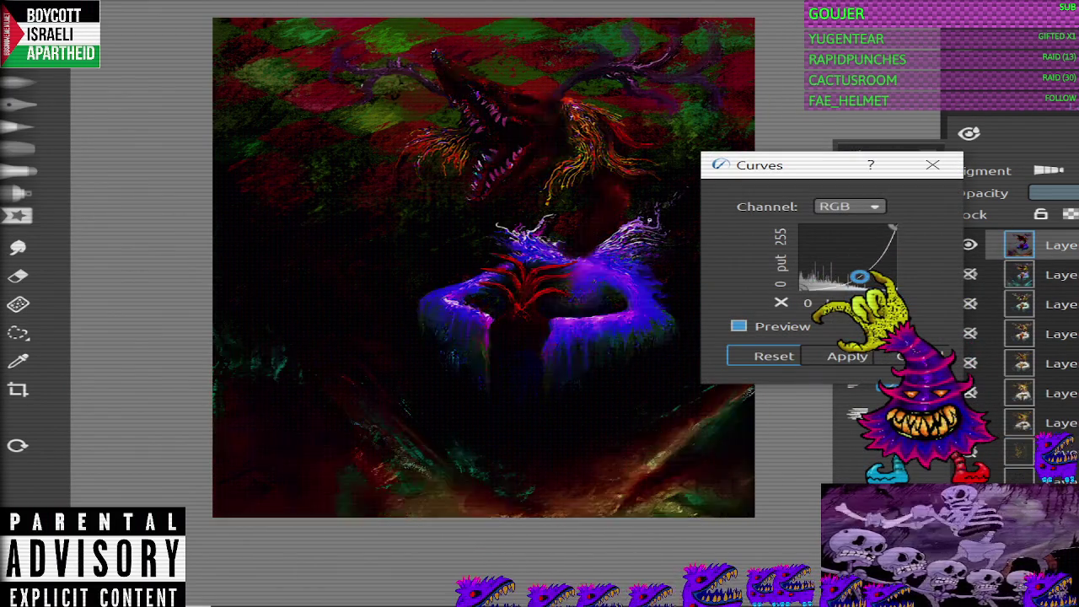
{"action": "mouse_move", "coordinate": [859, 276]}
{"action": "left_mouse_down"}
{"action": "mouse_move", "coordinate": [821, 230]}
{"action": "mouse_move", "coordinate": [857, 260]}
{"action": "left_mouse_up"}
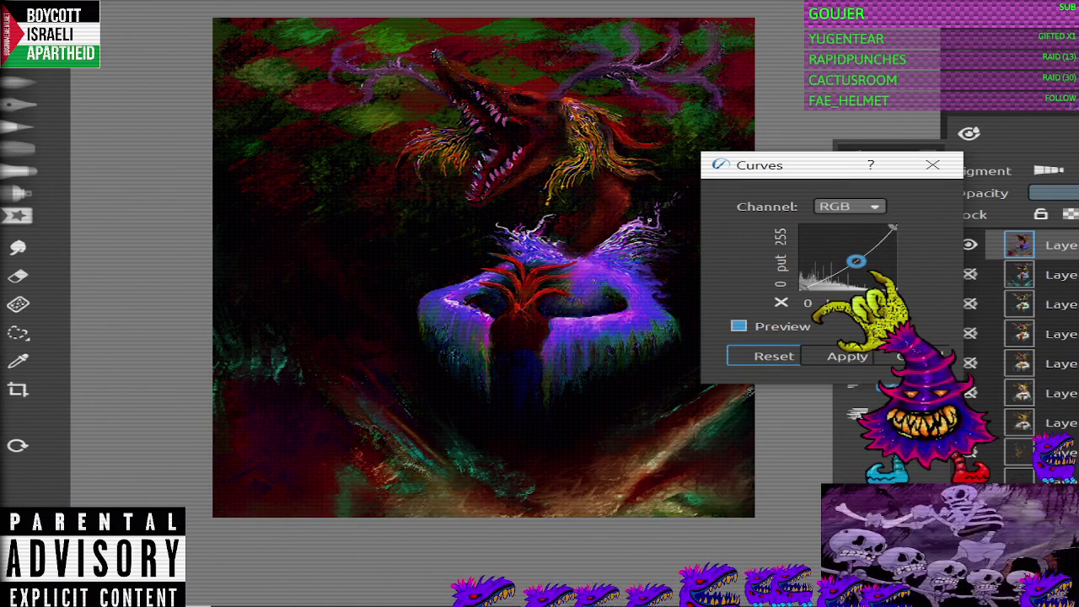
{"action": "mouse_move", "coordinate": [877, 238]}
{"action": "left_mouse_down"}
{"action": "mouse_move", "coordinate": [884, 262]}
{"action": "mouse_move", "coordinate": [870, 230]}
{"action": "mouse_move", "coordinate": [849, 226]}
{"action": "mouse_move", "coordinate": [806, 254]}
{"action": "left_mouse_up"}
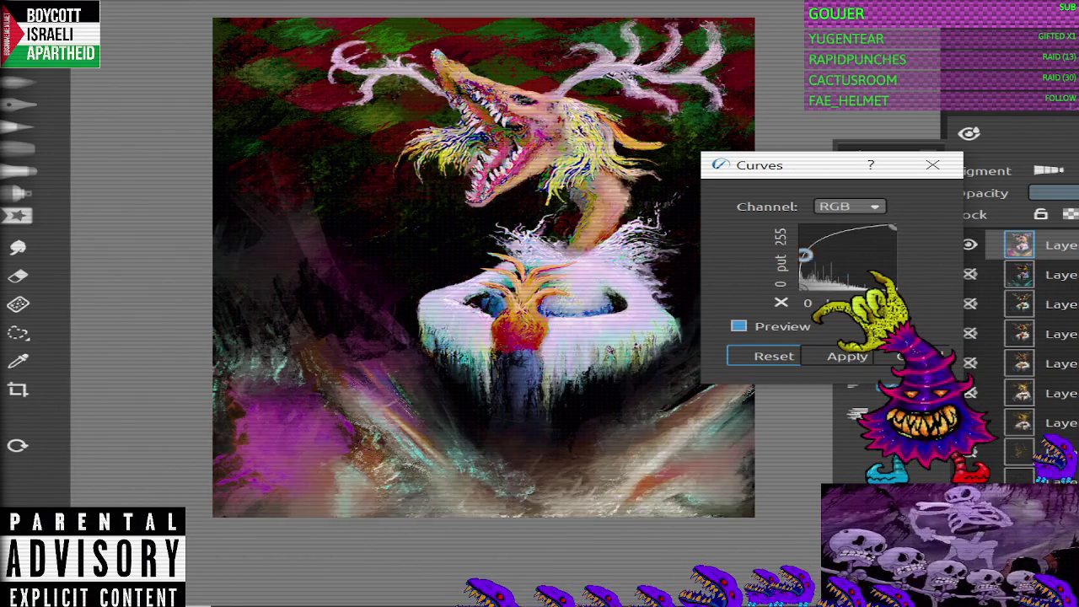
{"action": "left_click", "coordinate": [774, 356]}
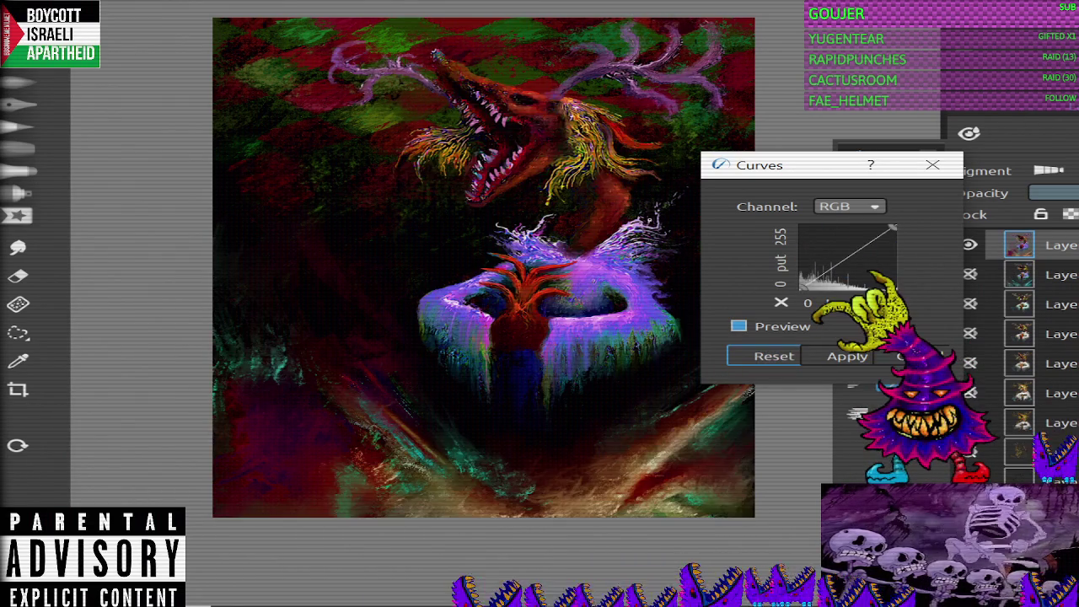
{"action": "left_click", "coordinate": [831, 268]}
{"action": "left_click_drag", "start_coordinate": [853, 254], "coordinate": [853, 244]}
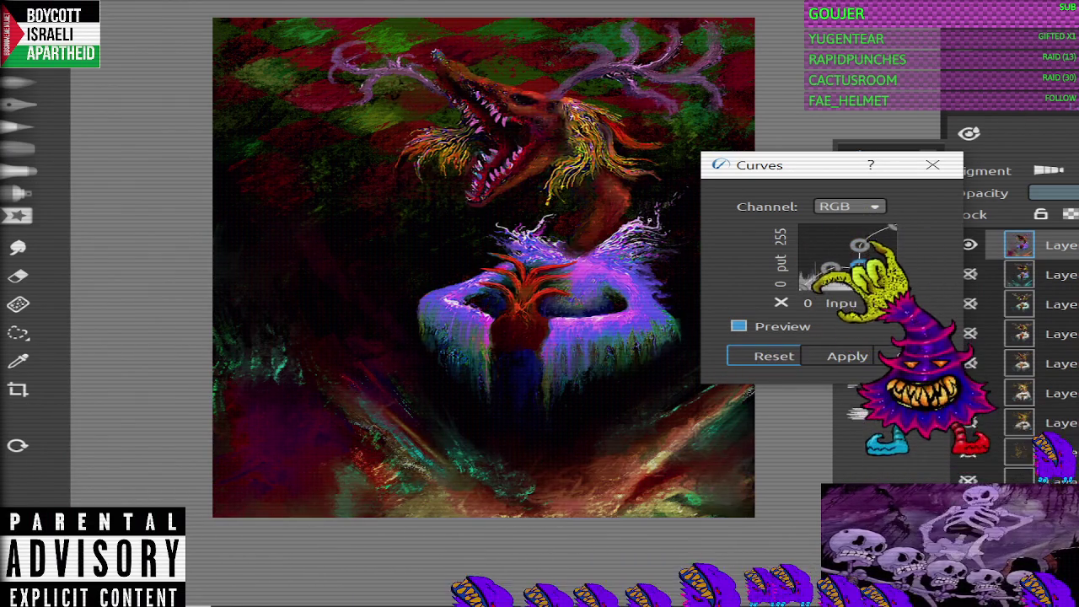
{"action": "left_click", "coordinate": [774, 356]}
Step: Trial lowering and raising the Red curve, then raise the Green curve for a vivid green preview
{"action": "left_click", "coordinate": [850, 206]}
{"action": "left_click", "coordinate": [868, 261]}
{"action": "mouse_move", "coordinate": [867, 265]}
{"action": "left_mouse_down"}
{"action": "mouse_move", "coordinate": [892, 260]}
{"action": "mouse_move", "coordinate": [861, 261]}
{"action": "mouse_move", "coordinate": [893, 278]}
{"action": "mouse_move", "coordinate": [807, 231]}
{"action": "mouse_move", "coordinate": [835, 272]}
{"action": "left_mouse_up"}
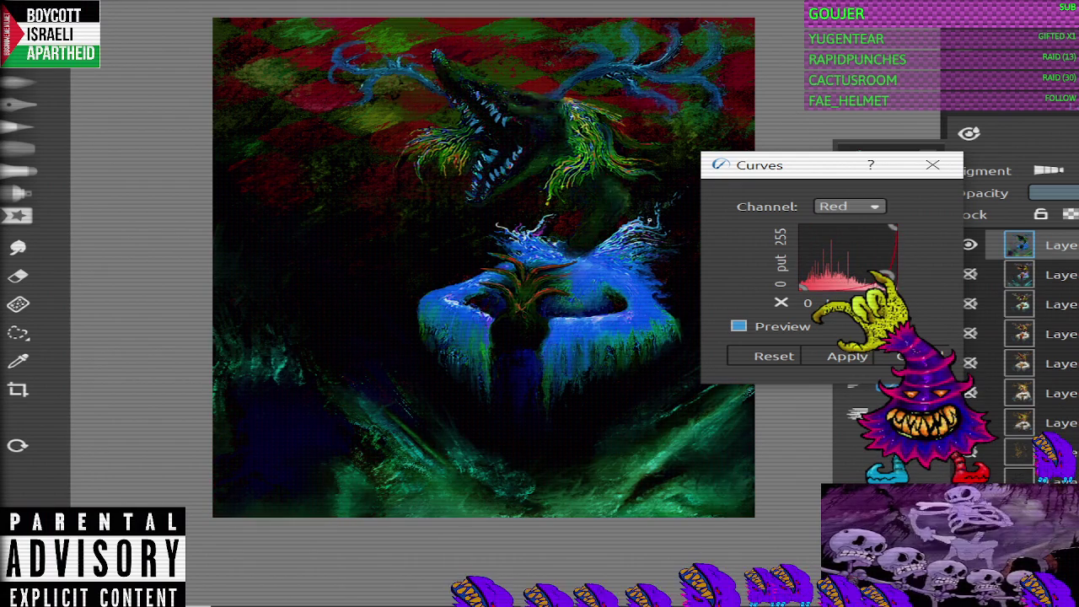
{"action": "left_click_drag", "start_coordinate": [835, 272], "coordinate": [824, 283]}
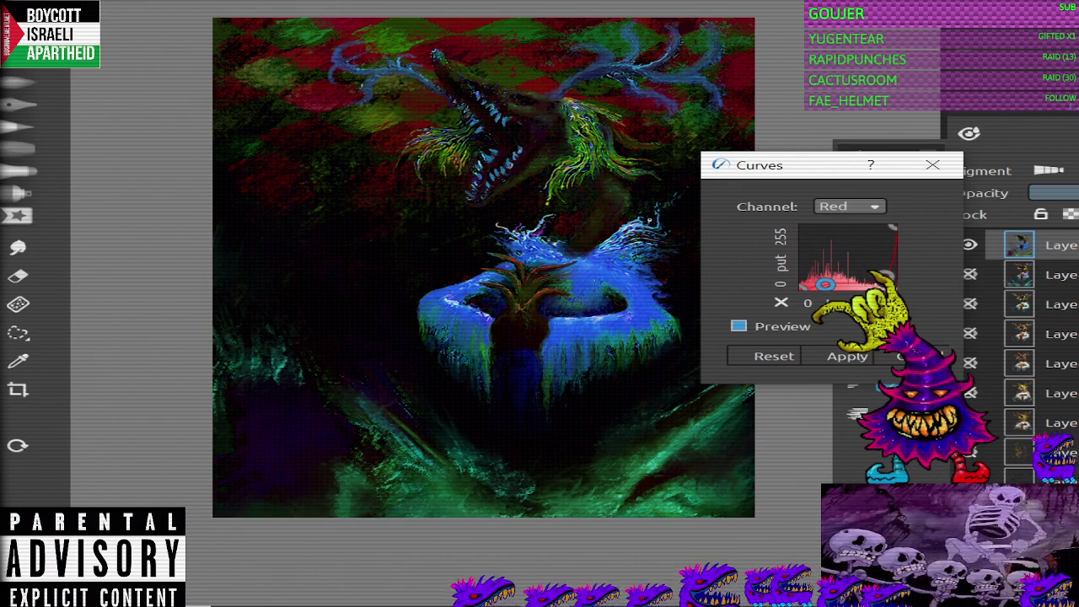
{"action": "left_click", "coordinate": [774, 356]}
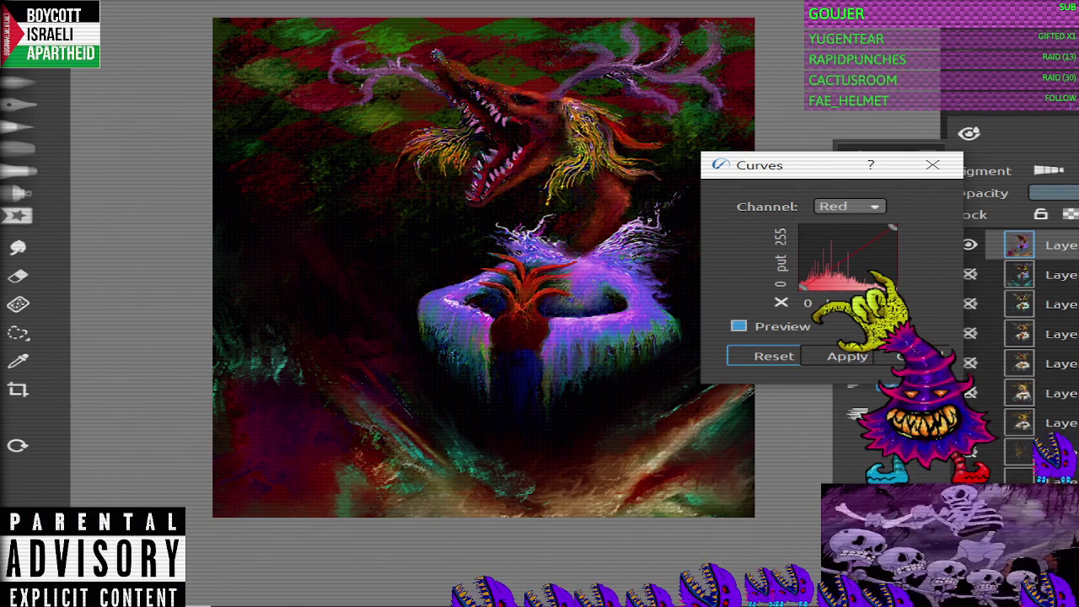
{"action": "left_click_drag", "start_coordinate": [893, 227], "coordinate": [843, 285]}
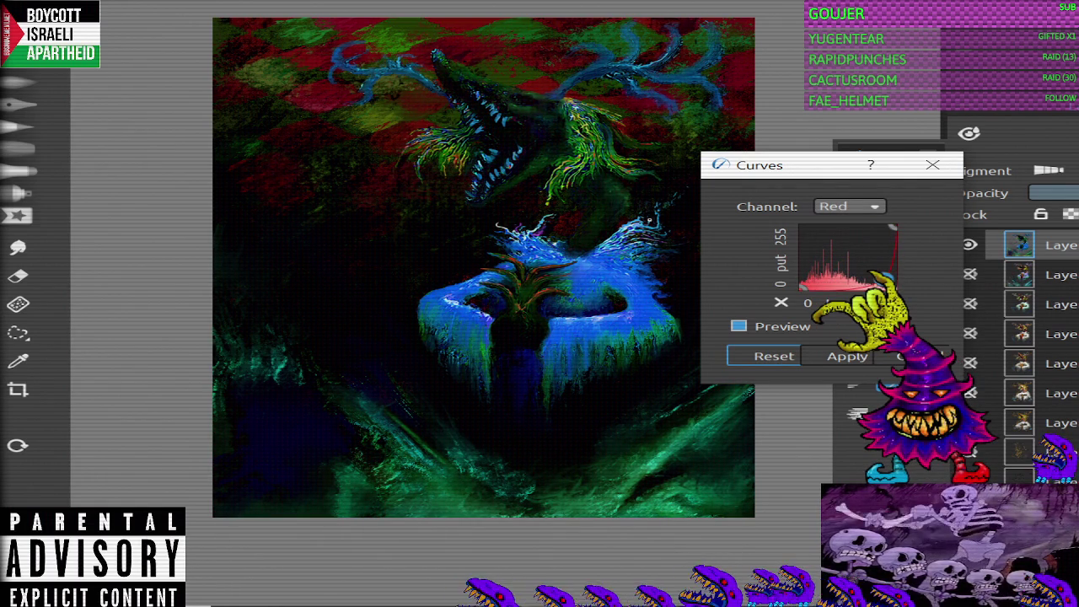
{"action": "left_click", "coordinate": [850, 206]}
{"action": "mouse_move", "coordinate": [893, 227]}
{"action": "left_mouse_down"}
{"action": "mouse_move", "coordinate": [890, 273]}
{"action": "mouse_move", "coordinate": [875, 245]}
{"action": "mouse_move", "coordinate": [856, 290]}
{"action": "left_mouse_up"}
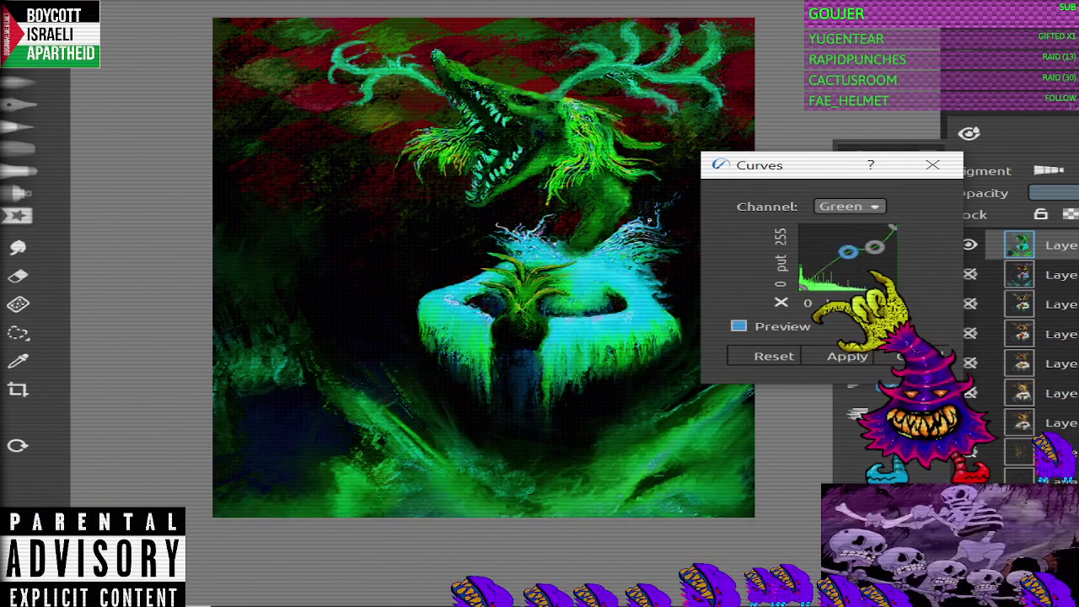
Step: Reset the Green curve and drag the Blue channel point down-right to pull blue out
{"action": "left_click", "coordinate": [774, 356]}
{"action": "left_click", "coordinate": [850, 205]}
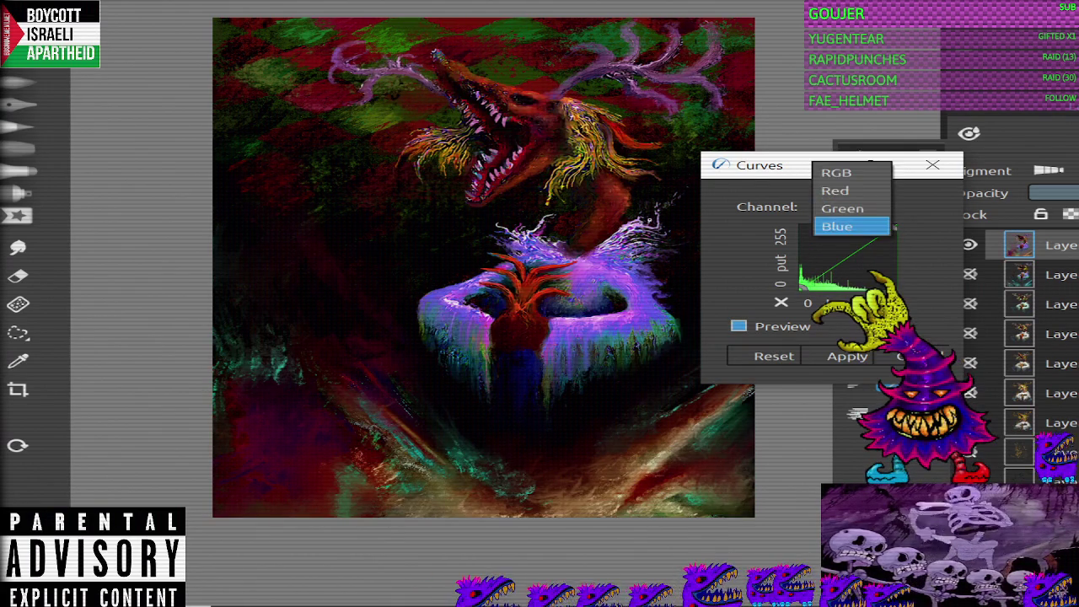
{"action": "left_click", "coordinate": [839, 226]}
{"action": "mouse_move", "coordinate": [869, 262]}
{"action": "left_mouse_down"}
{"action": "mouse_move", "coordinate": [881, 275]}
{"action": "mouse_move", "coordinate": [872, 262]}
{"action": "mouse_move", "coordinate": [881, 262]}
{"action": "left_mouse_up"}
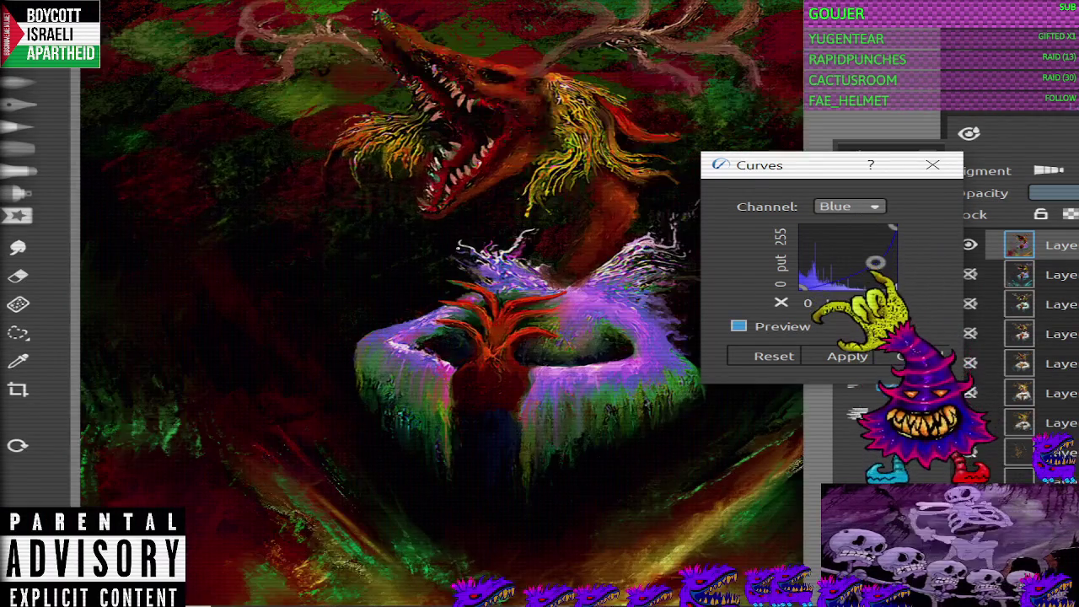
{"action": "scroll", "coordinate": [453, 291], "scroll_direction": "down", "scroll_amount": 3}
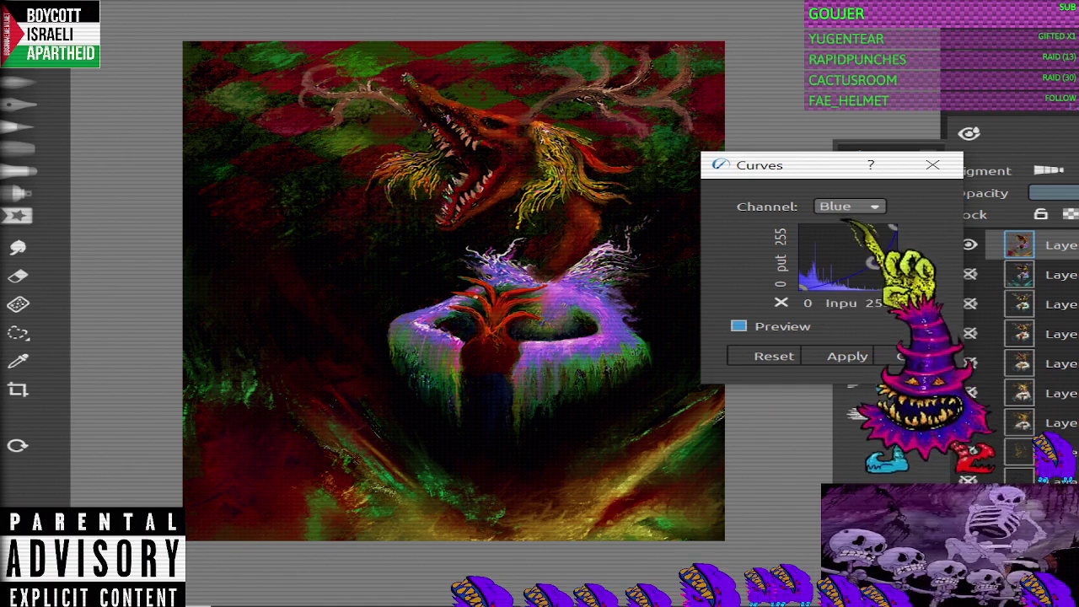
{"action": "scroll", "coordinate": [468, 313], "scroll_direction": "up", "scroll_amount": 1}
{"action": "scroll", "coordinate": [434, 303], "scroll_direction": "down", "scroll_amount": 2}
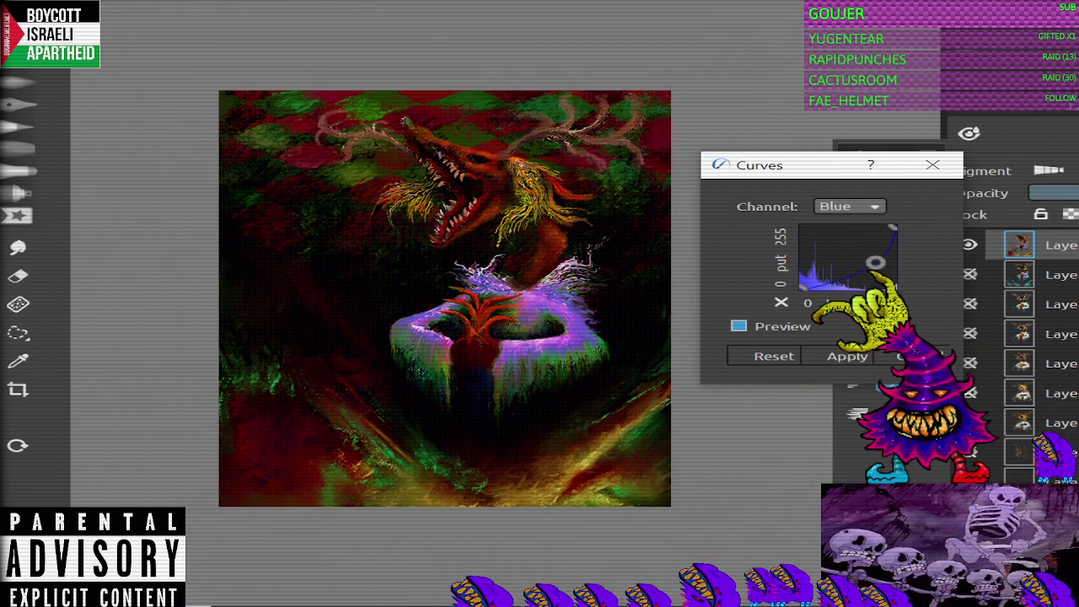
Step: Nudge the blue curve point up and left with arrow keys, then apply the Curves adjustment
{"action": "key", "text": "Up"}
{"action": "key", "text": "Up"}
{"action": "key", "text": "Up"}
{"action": "key", "text": "Delete"}
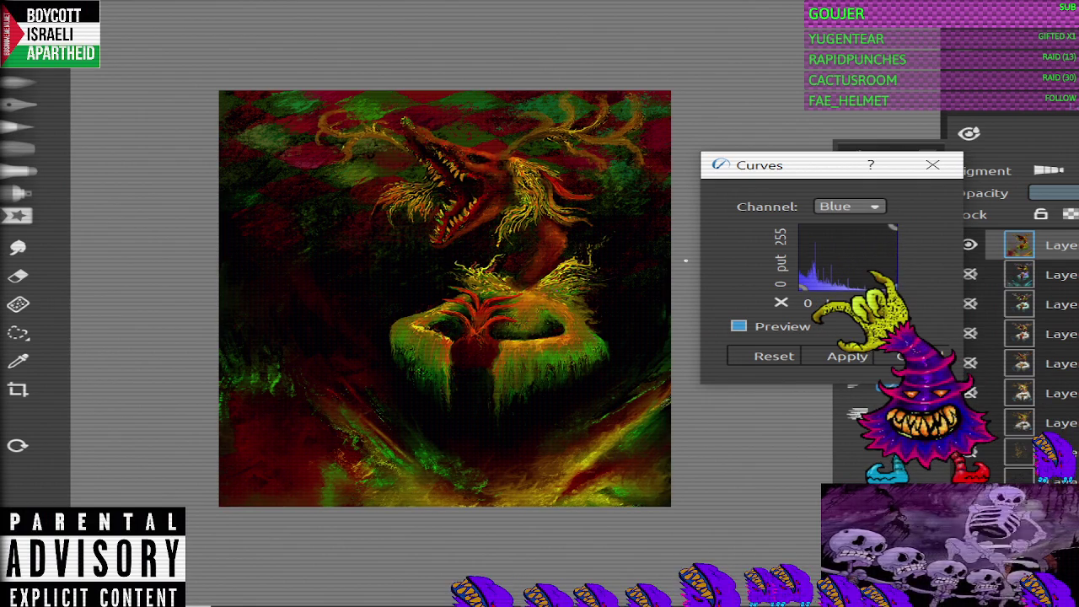
{"action": "key", "text": "ctrl+z"}
{"action": "key", "text": "Up"}
{"action": "key", "text": "Up"}
{"action": "key", "text": "Up"}
{"action": "key", "text": "Left"}
{"action": "key", "text": "Left"}
{"action": "key", "text": "Left"}
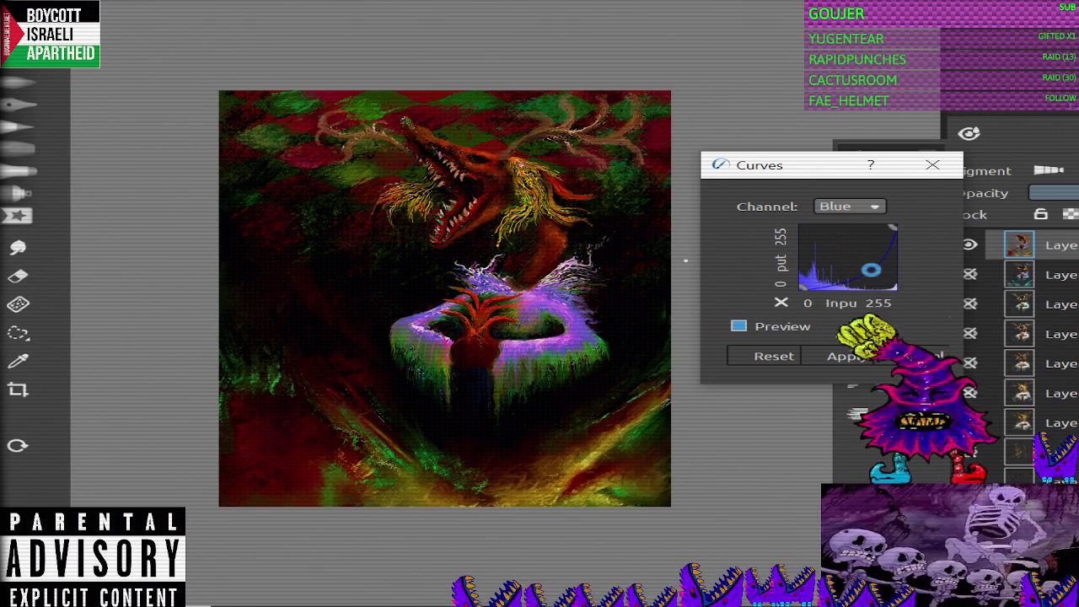
{"action": "key", "text": "Tab"}
{"action": "key", "text": "Return"}
{"action": "scroll", "coordinate": [405, 226], "scroll_direction": "down", "scroll_amount": 1}
{"action": "scroll", "coordinate": [404, 229], "scroll_direction": "up", "scroll_amount": 1}
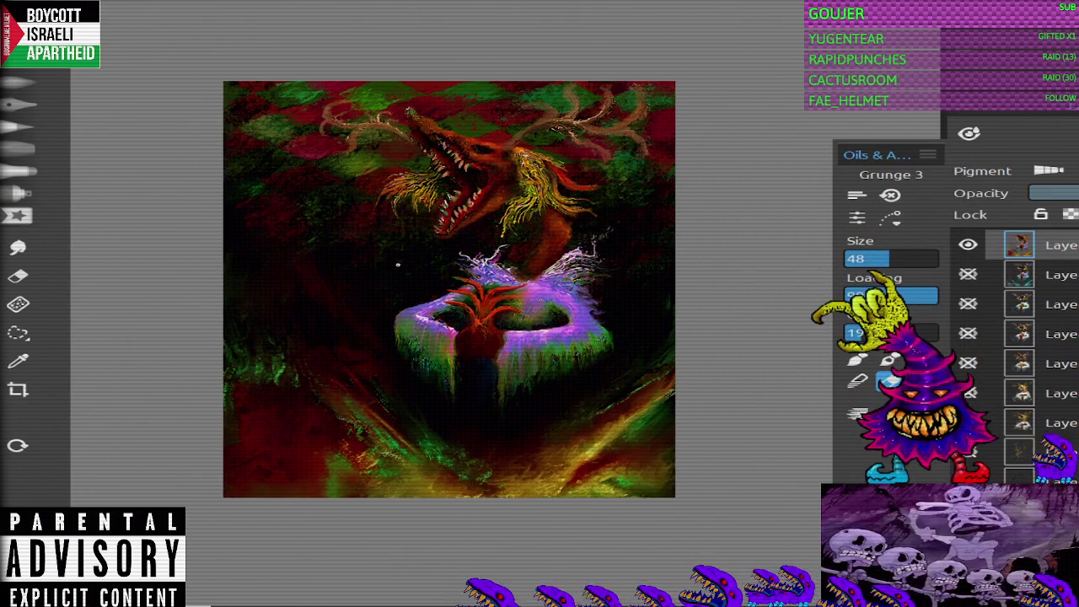
Step: Reopen Curves on the Blue channel and nudge the blue point slightly upward to brown the antlers
{"action": "scroll", "coordinate": [404, 229], "scroll_direction": "up", "scroll_amount": 1}
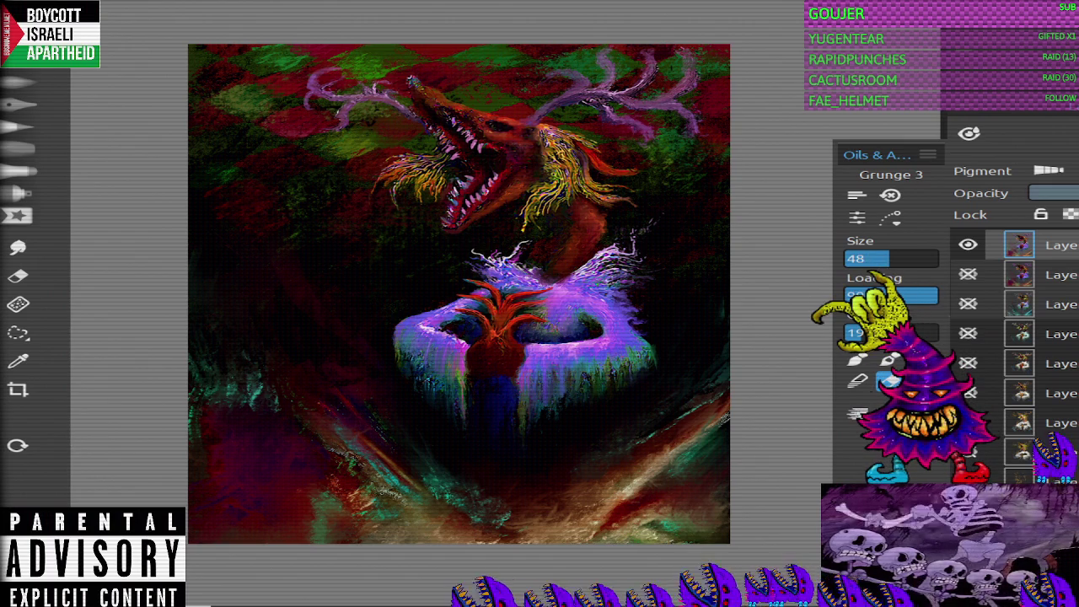
{"action": "left_click", "coordinate": [169, 39]}
{"action": "left_click", "coordinate": [850, 206]}
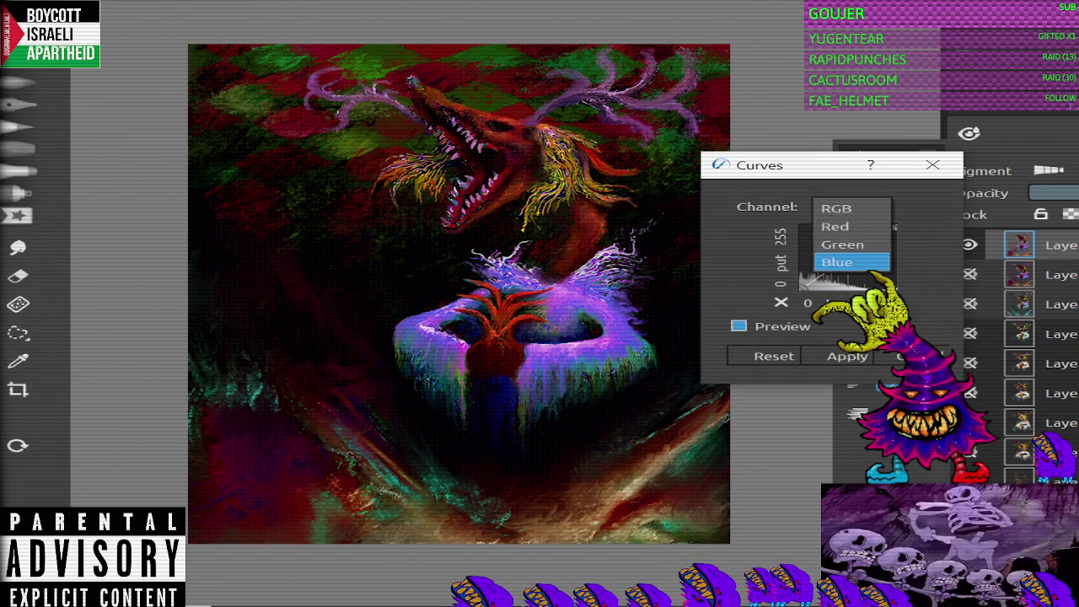
{"action": "left_click", "coordinate": [847, 260]}
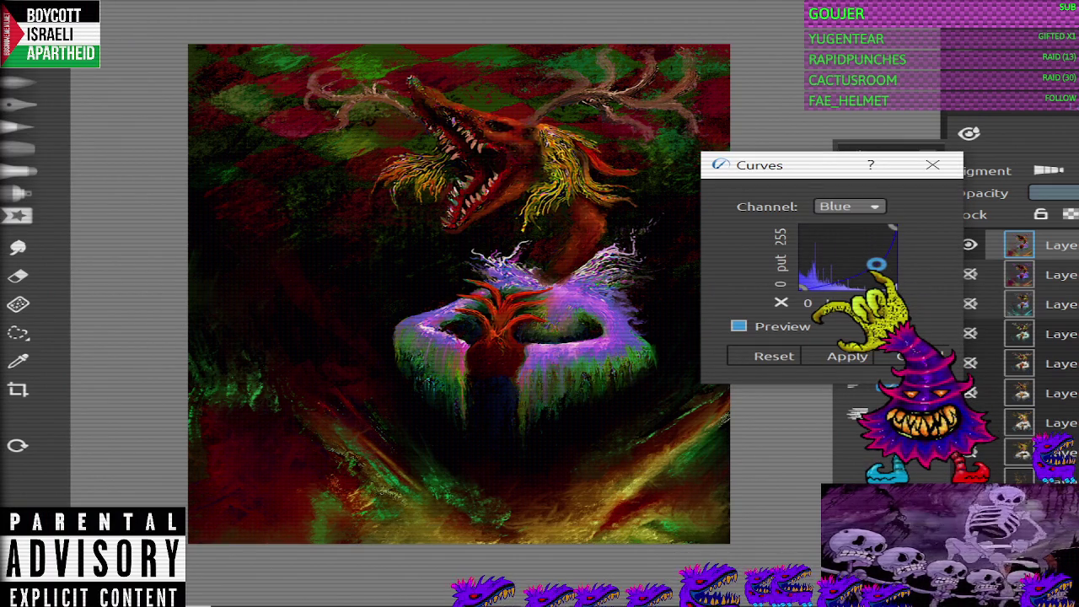
{"action": "left_click_drag", "start_coordinate": [876, 264], "coordinate": [877, 258]}
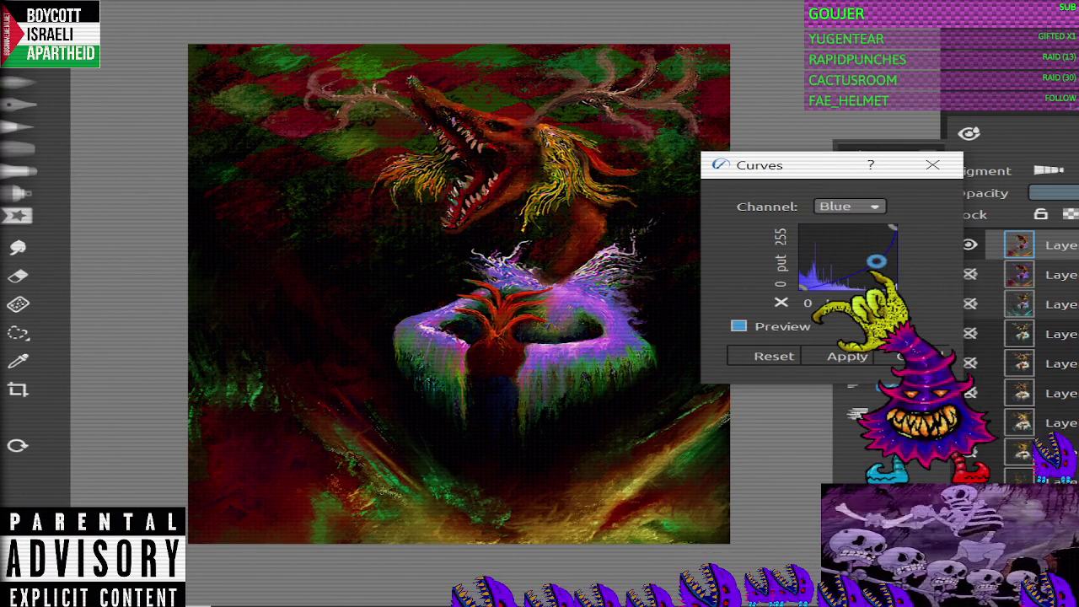
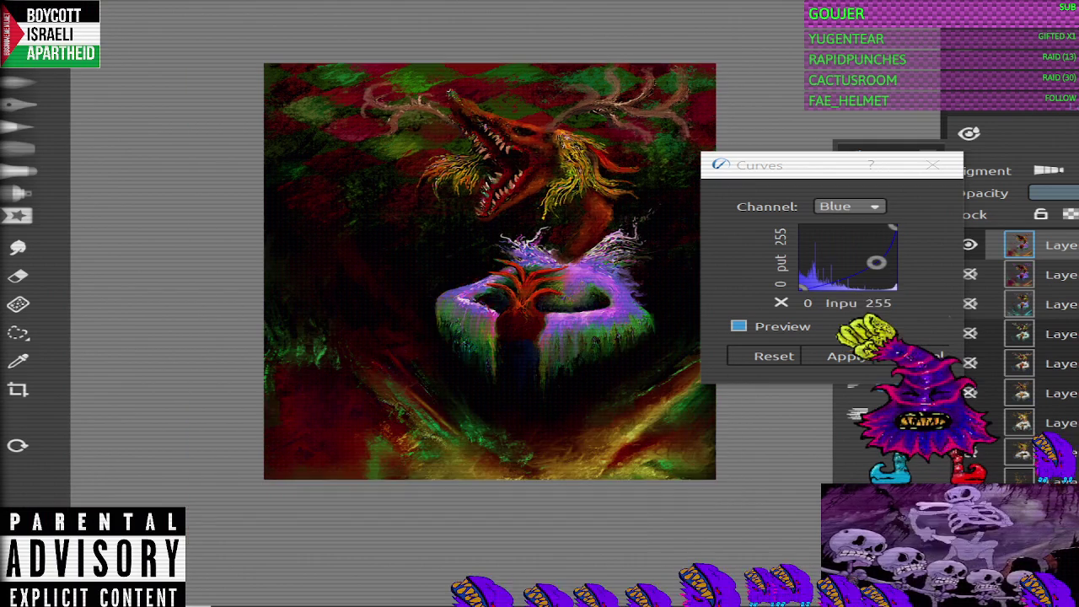
Step: Zoom in on the painting and apply the prepared Blue-channel curve to tint it
{"action": "key", "text": "plus"}
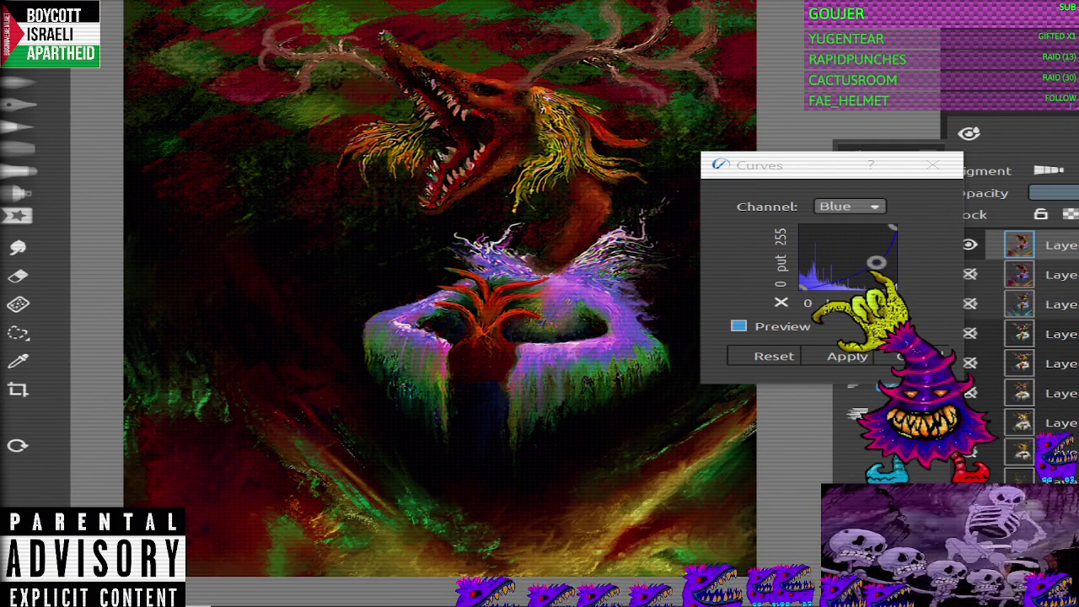
{"action": "left_click", "coordinate": [848, 355]}
{"action": "scroll", "coordinate": [439, 444], "scroll_direction": "down", "scroll_amount": 3}
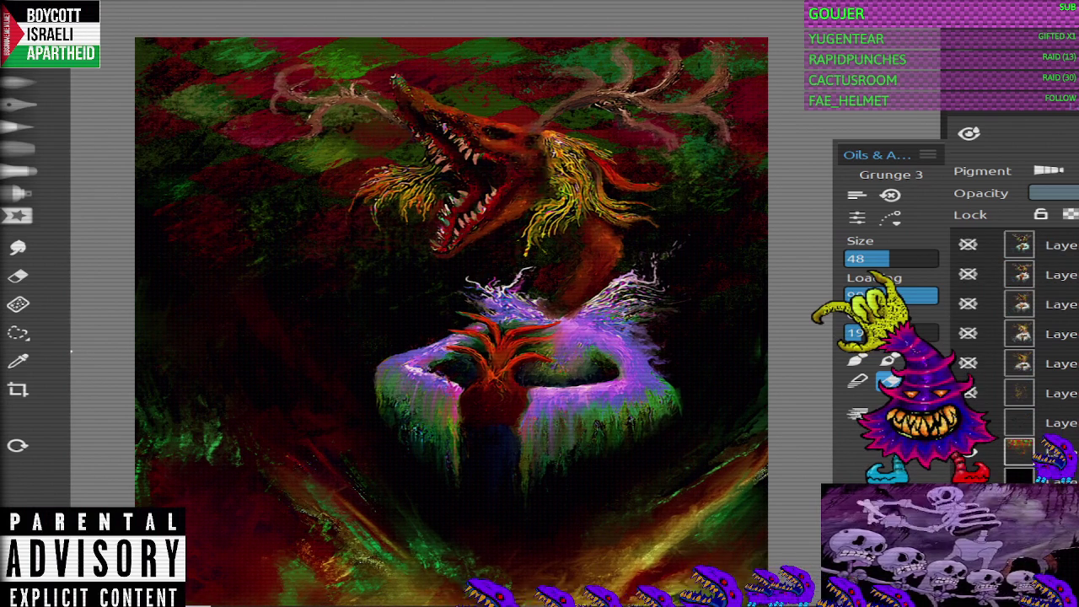
Step: Lasso the right antlers and raise their Lightness slightly in Hue/Saturation/Lightness
{"action": "left_click", "coordinate": [19, 333]}
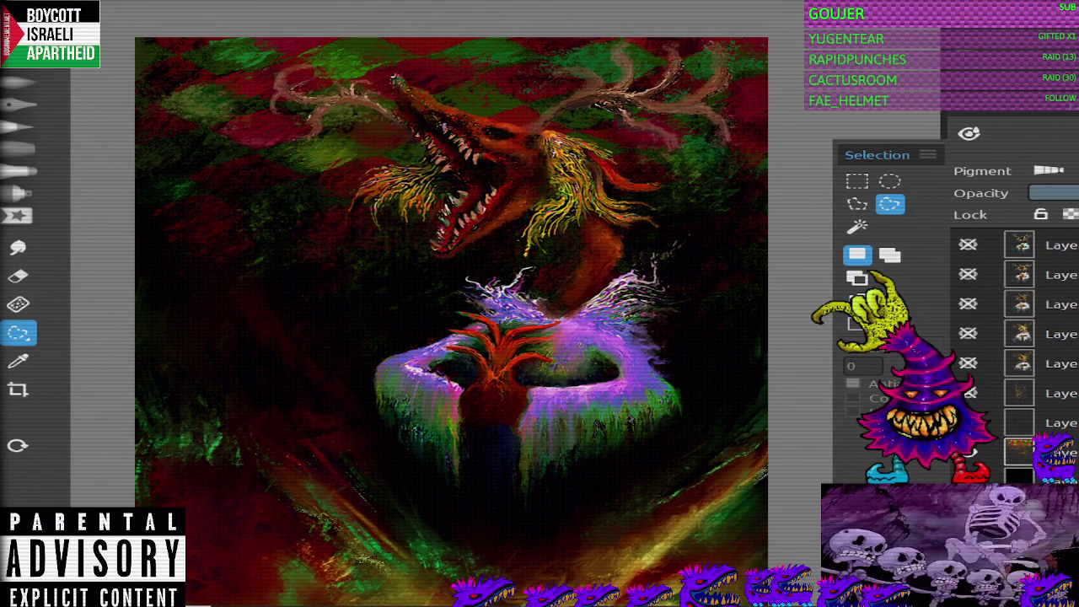
{"action": "mouse_move", "coordinate": [733, 162]}
{"action": "left_mouse_down"}
{"action": "mouse_move", "coordinate": [636, 149]}
{"action": "mouse_move", "coordinate": [662, 152]}
{"action": "left_mouse_up"}
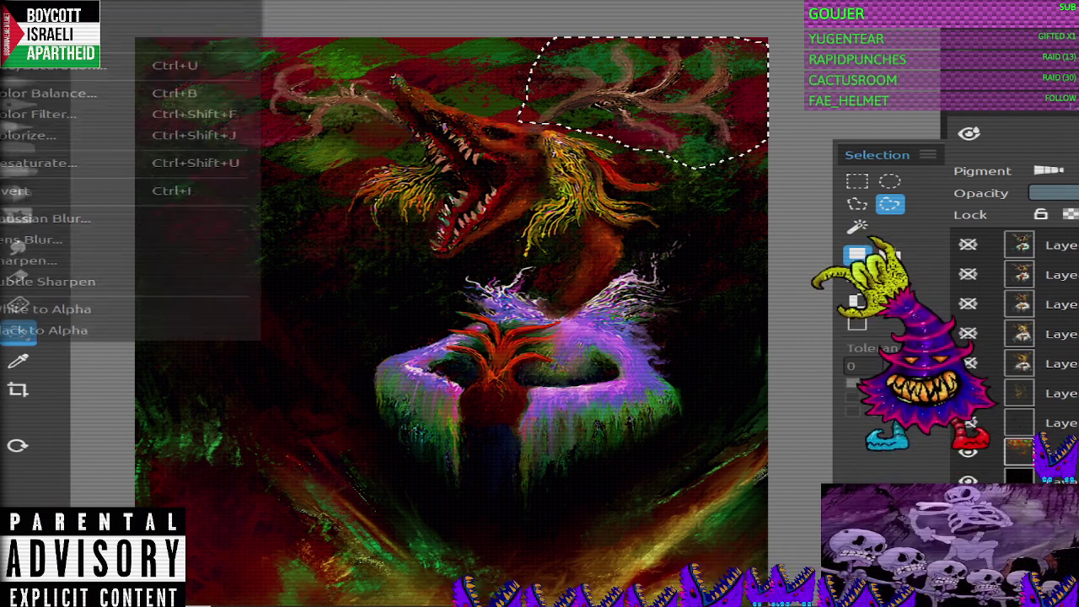
{"action": "key", "text": "ctrl+u"}
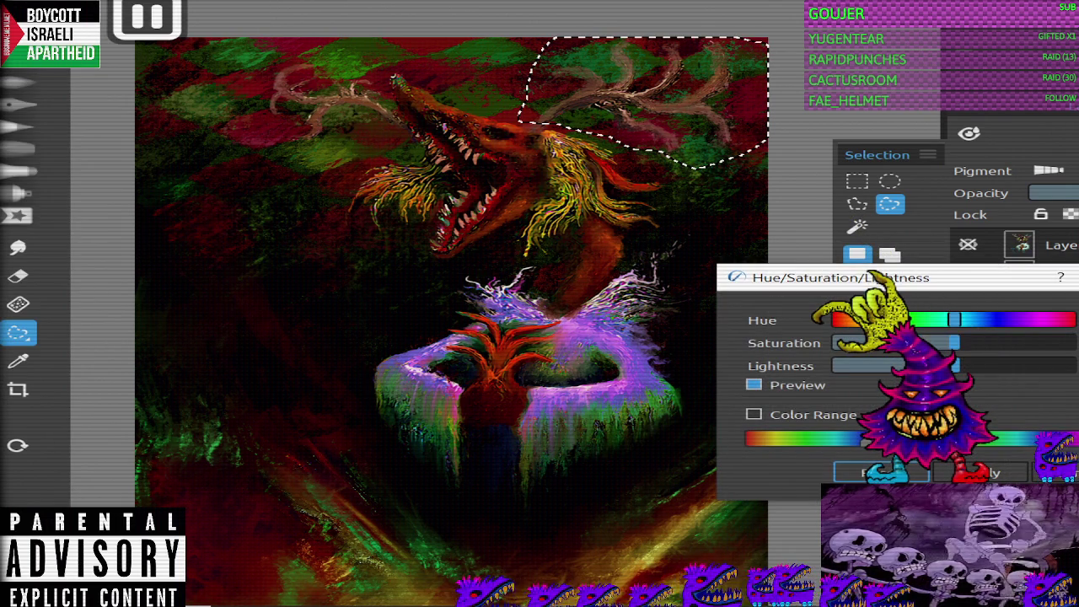
{"action": "mouse_move", "coordinate": [955, 342]}
{"action": "left_mouse_down"}
{"action": "mouse_move", "coordinate": [843, 343]}
{"action": "mouse_move", "coordinate": [923, 343]}
{"action": "left_mouse_up"}
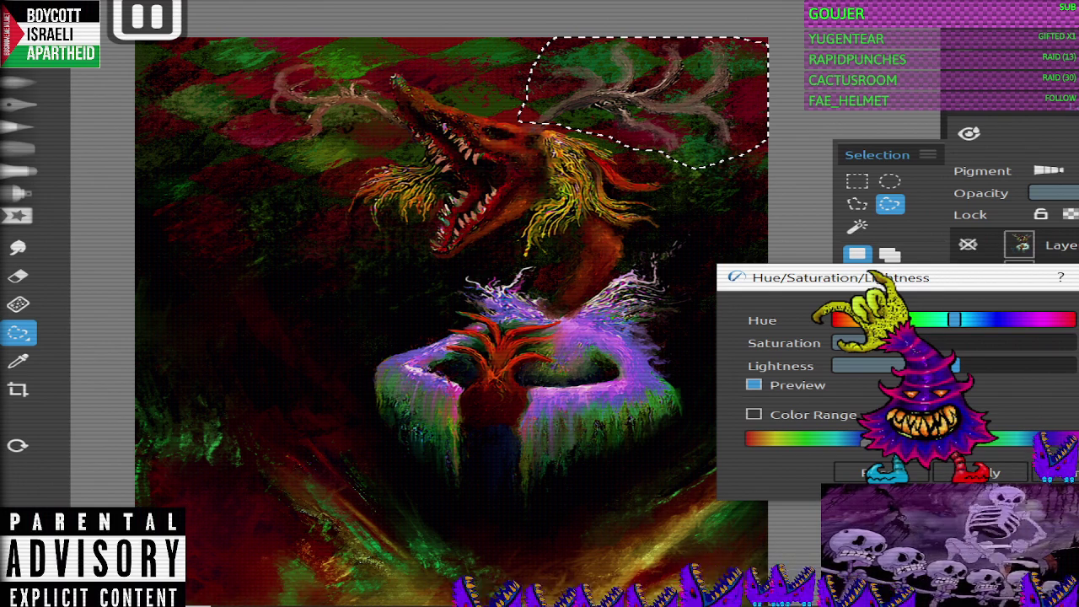
{"action": "left_click", "coordinate": [881, 472]}
{"action": "left_click_drag", "start_coordinate": [957, 365], "coordinate": [940, 342]}
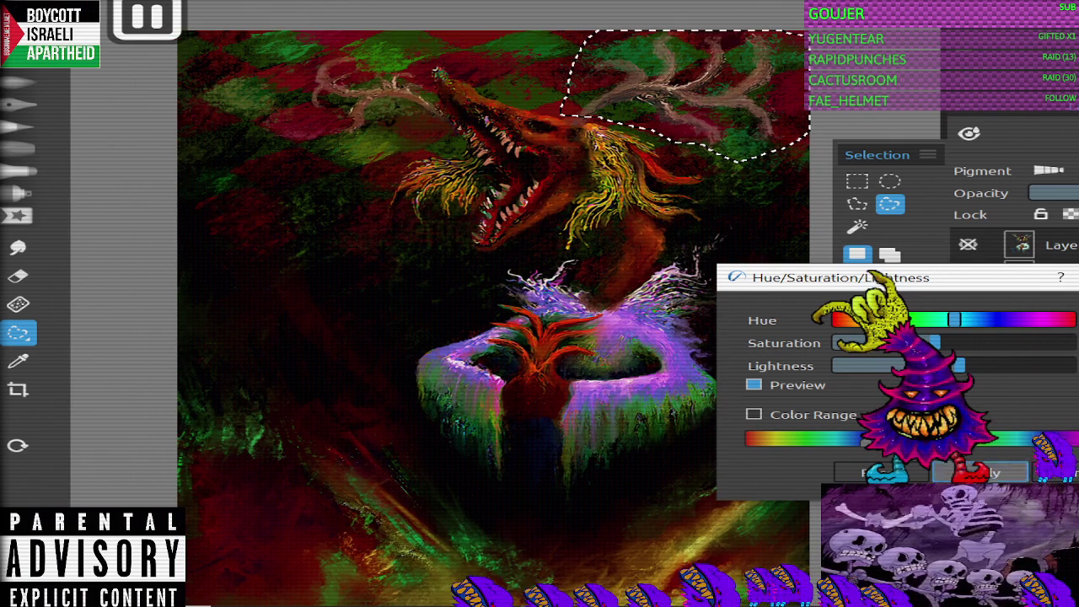
{"action": "left_click", "coordinate": [978, 472]}
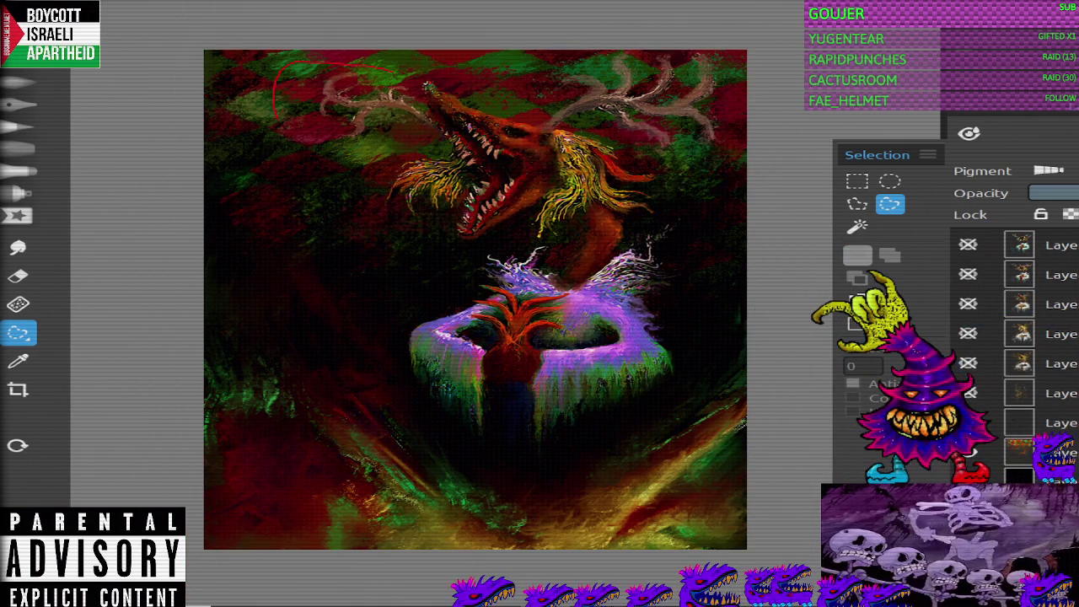
Step: Lasso the left antlers, cancel the Hue/Saturation/Lightness adjustment unchanged, and deselect
{"action": "mouse_move", "coordinate": [428, 109]}
{"action": "left_mouse_down"}
{"action": "mouse_move", "coordinate": [430, 139]}
{"action": "mouse_move", "coordinate": [401, 133]}
{"action": "left_mouse_up"}
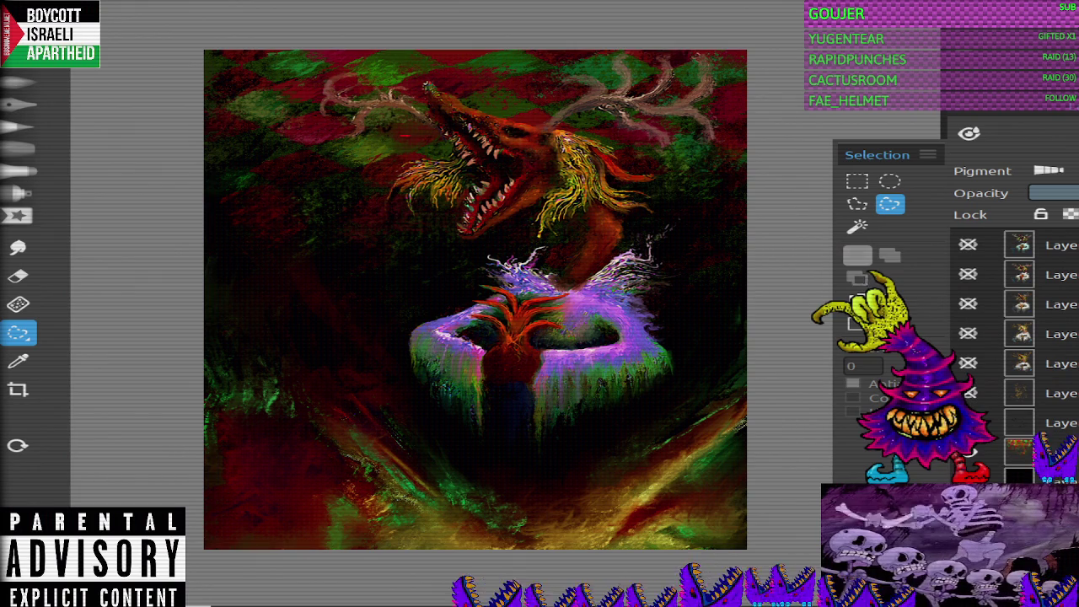
{"action": "left_click_drag", "start_coordinate": [426, 84], "coordinate": [426, 126]}
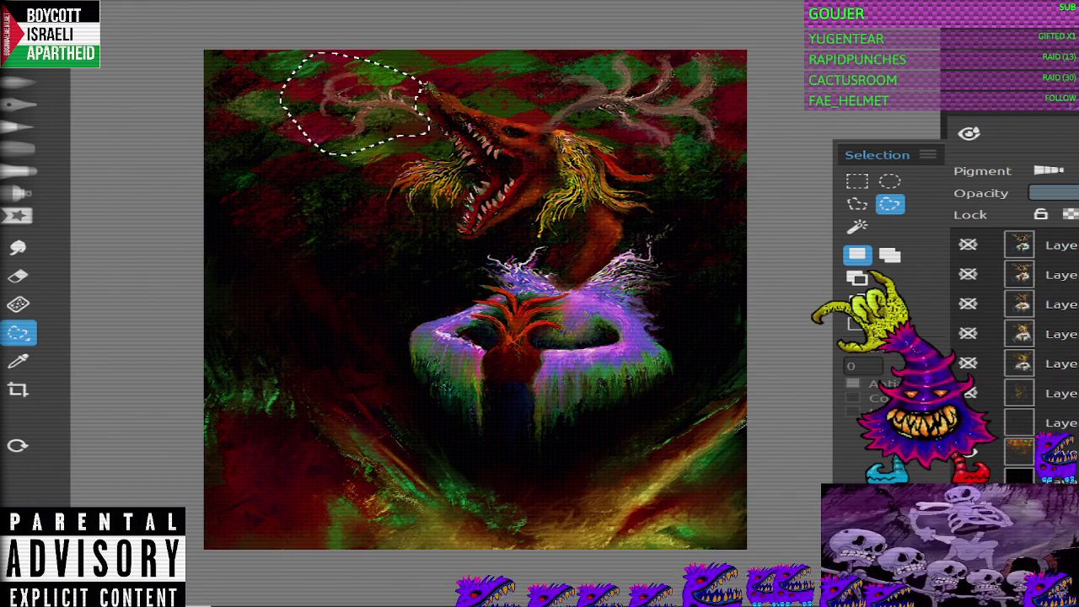
{"action": "left_click", "coordinate": [51, 65]}
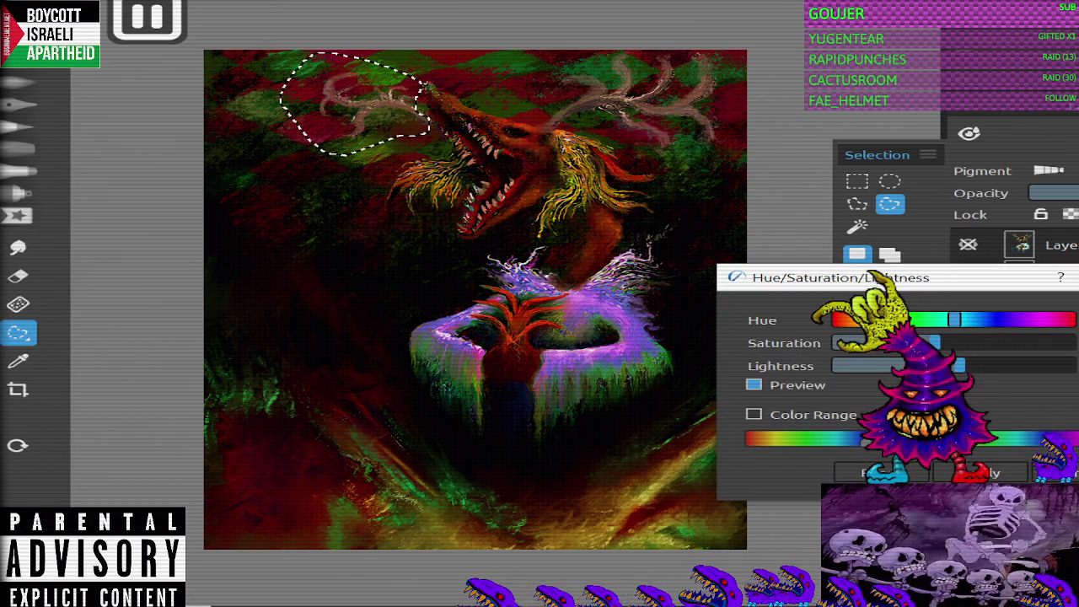
{"action": "key", "text": "Return"}
{"action": "key", "text": "ctrl+d"}
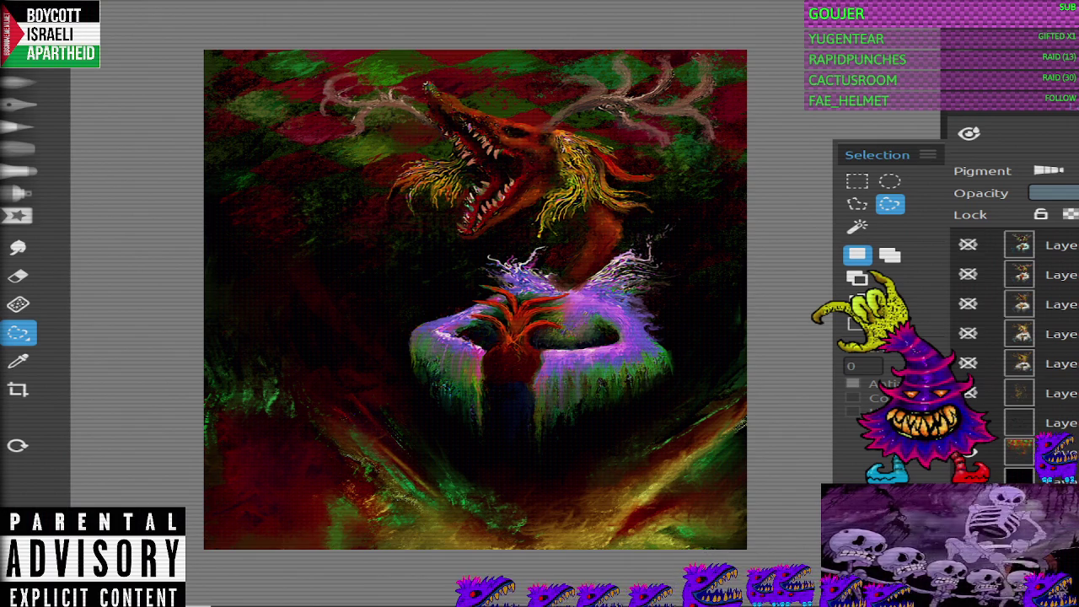
Step: Smudge the right-side purple fur with the Soft Fast smudge brush at a reduced size
{"action": "scroll", "coordinate": [476, 299], "scroll_direction": "down", "scroll_amount": 3}
{"action": "scroll", "coordinate": [521, 337], "scroll_direction": "up", "scroll_amount": 3}
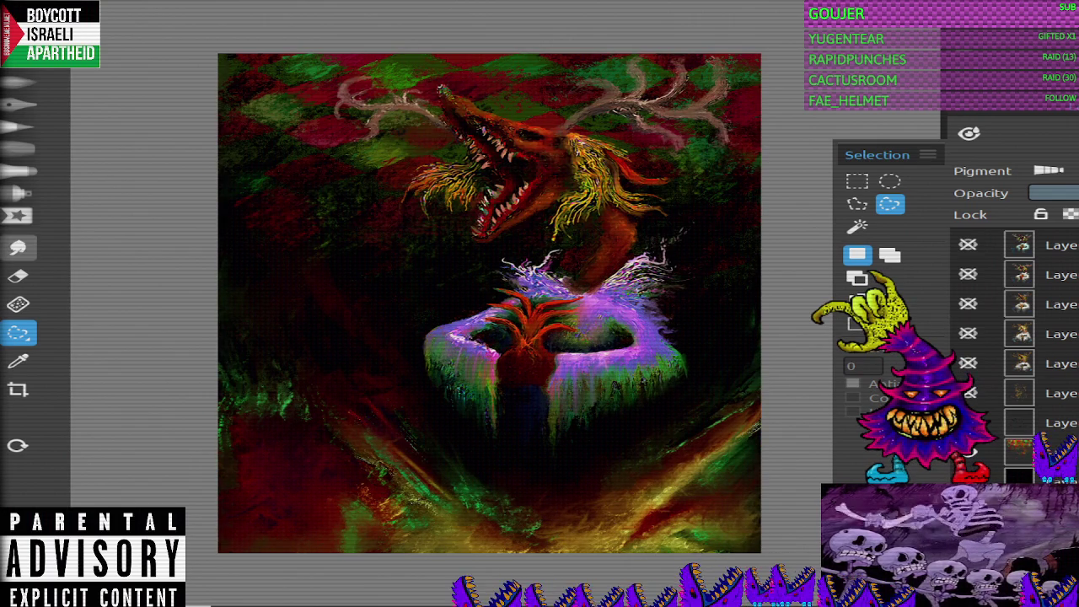
{"action": "key", "text": "s"}
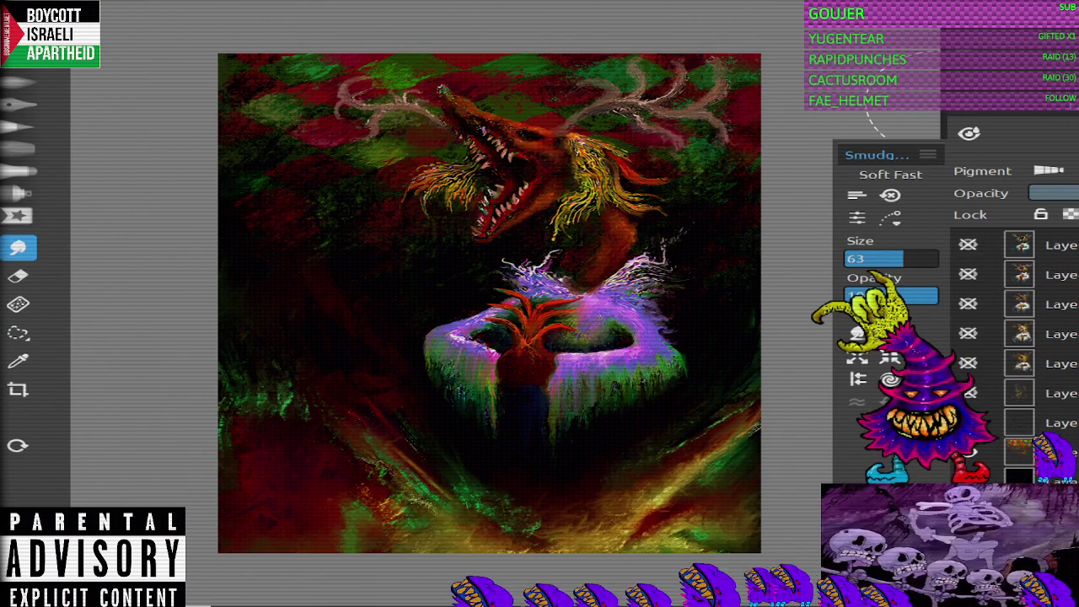
{"action": "scroll", "coordinate": [1011, 337], "scroll_direction": "up", "scroll_amount": 2}
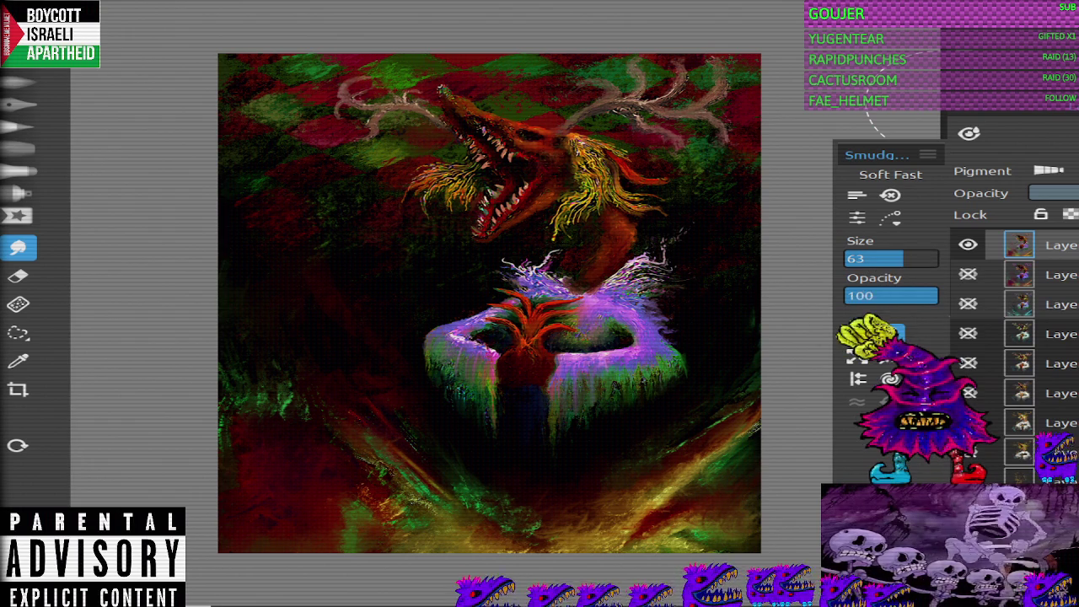
{"action": "left_click_drag", "start_coordinate": [903, 258], "coordinate": [877, 258]}
{"action": "mouse_move", "coordinate": [574, 302]}
{"action": "left_mouse_down"}
{"action": "mouse_move", "coordinate": [590, 300]}
{"action": "mouse_move", "coordinate": [586, 336]}
{"action": "mouse_move", "coordinate": [605, 280]}
{"action": "left_mouse_up"}
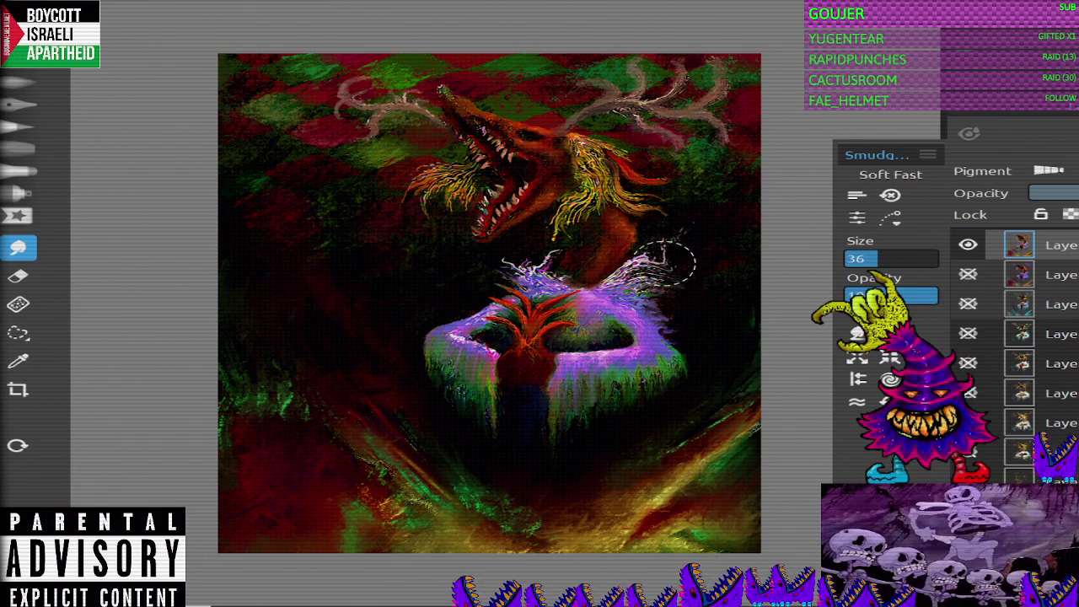
{"action": "left_click", "coordinate": [18, 125]}
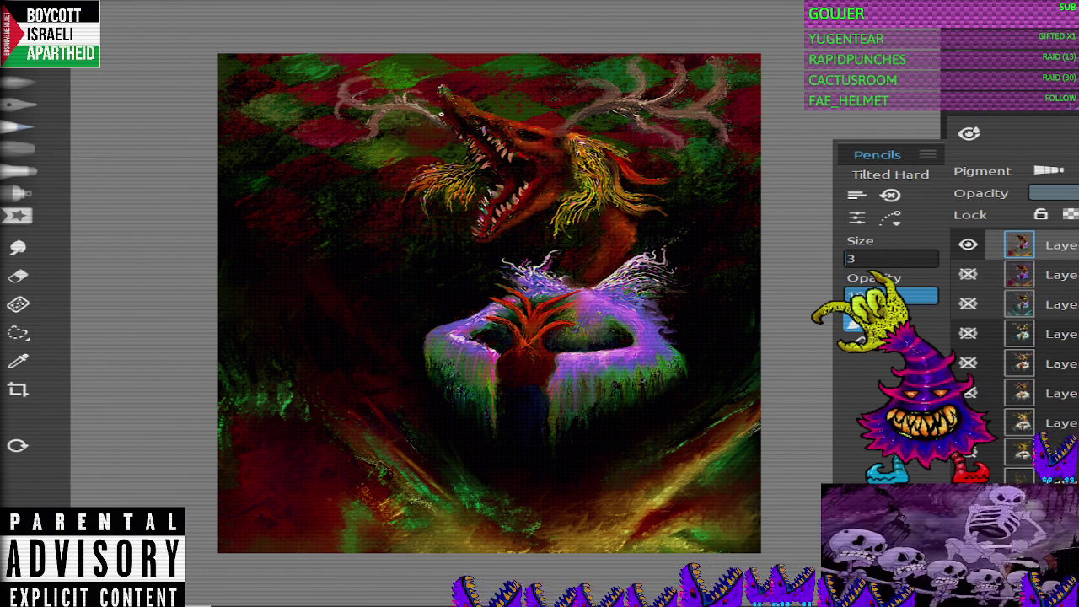
{"action": "key", "text": "s"}
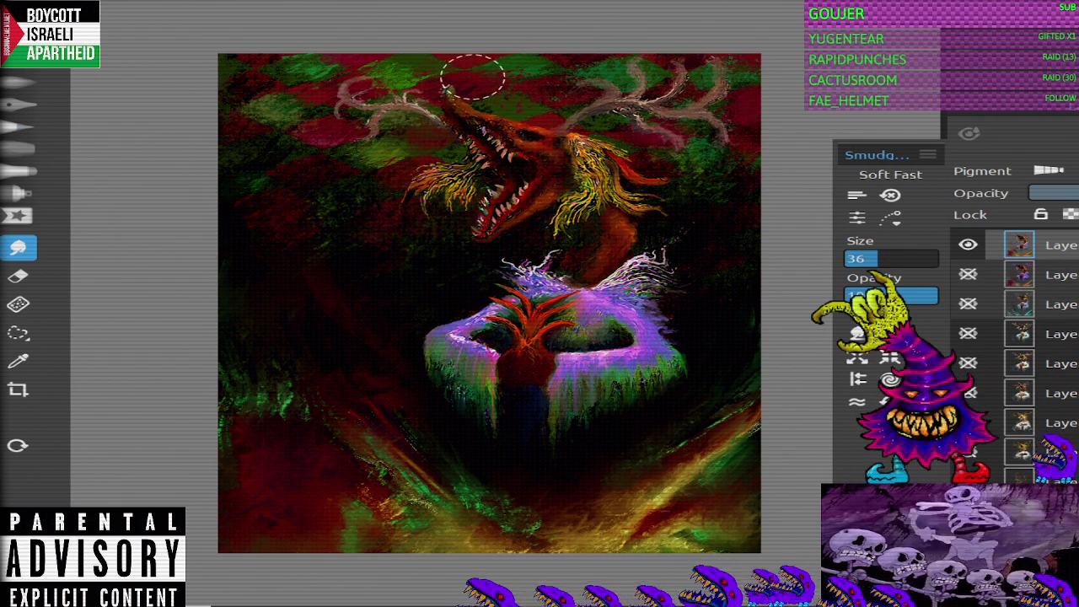
Step: Dab a white eye highlight with the Tilted Hard pencil at size 2, briefly trying Grunge 3 and Knife Dry
{"action": "key", "text": "p"}
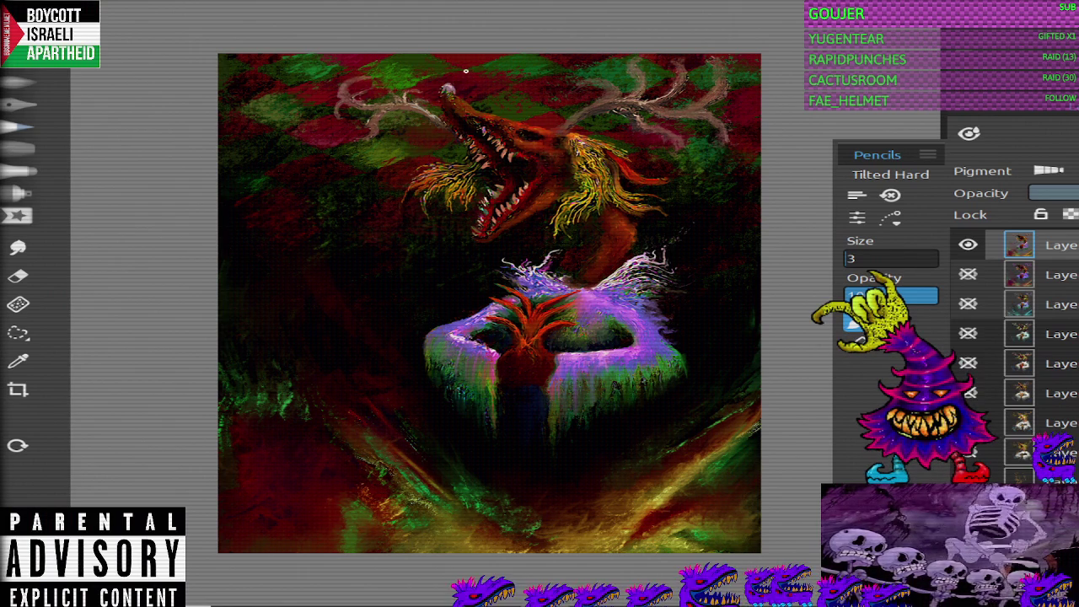
{"action": "key", "text": "bracketleft"}
{"action": "left_click_drag", "start_coordinate": [522, 135], "coordinate": [528, 136]}
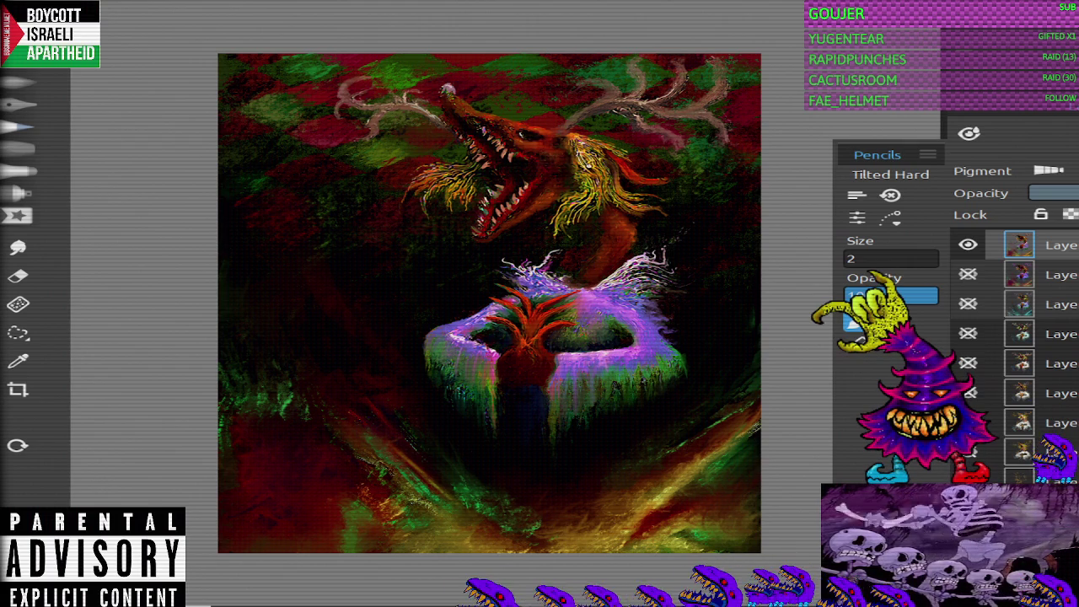
{"action": "key", "text": "o"}
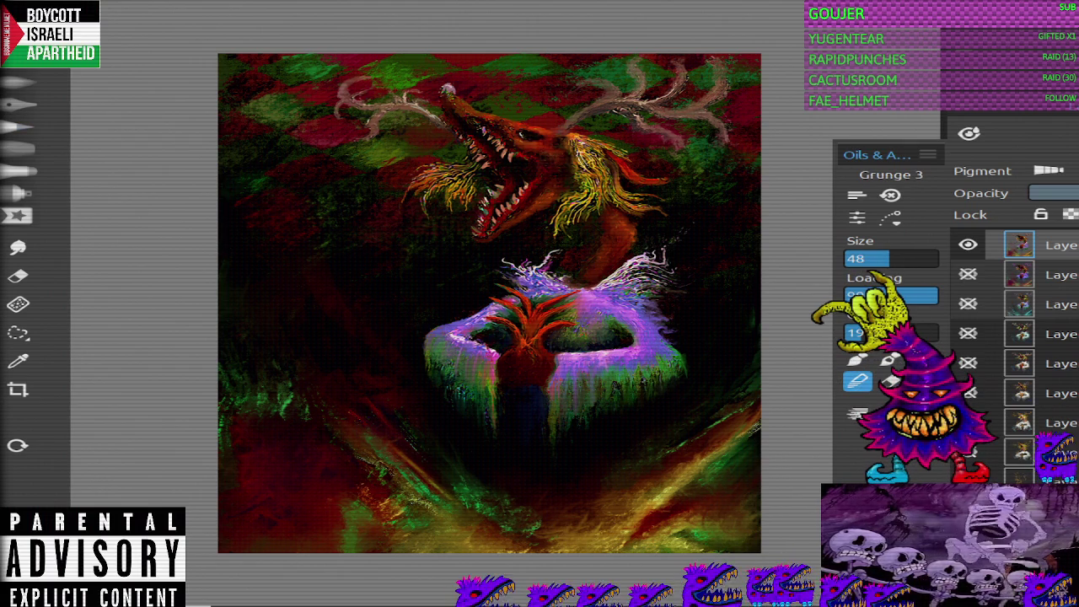
{"action": "key", "text": "o"}
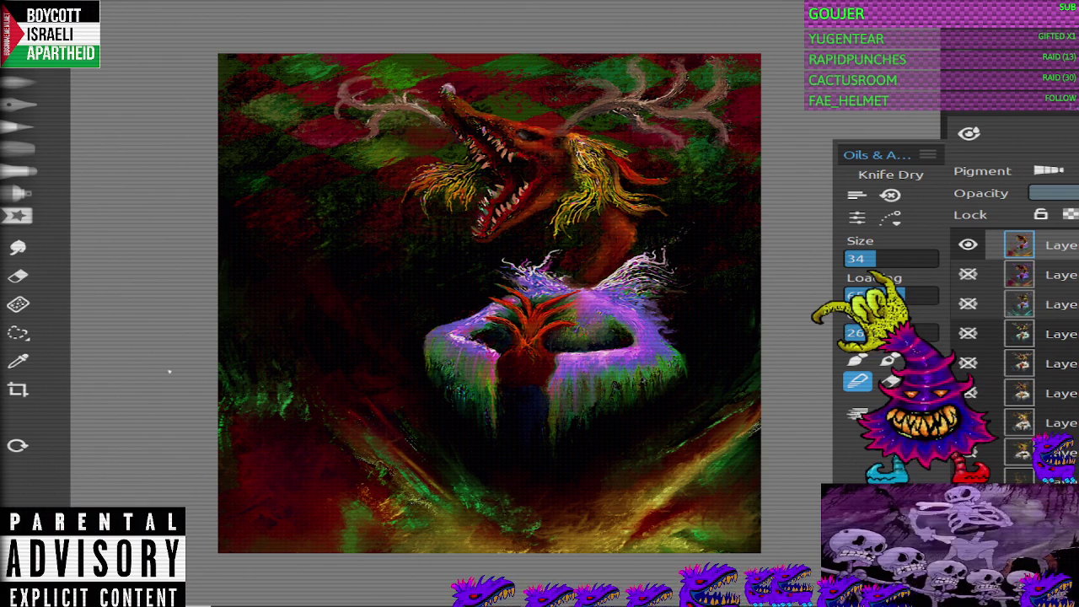
{"action": "key", "text": "p"}
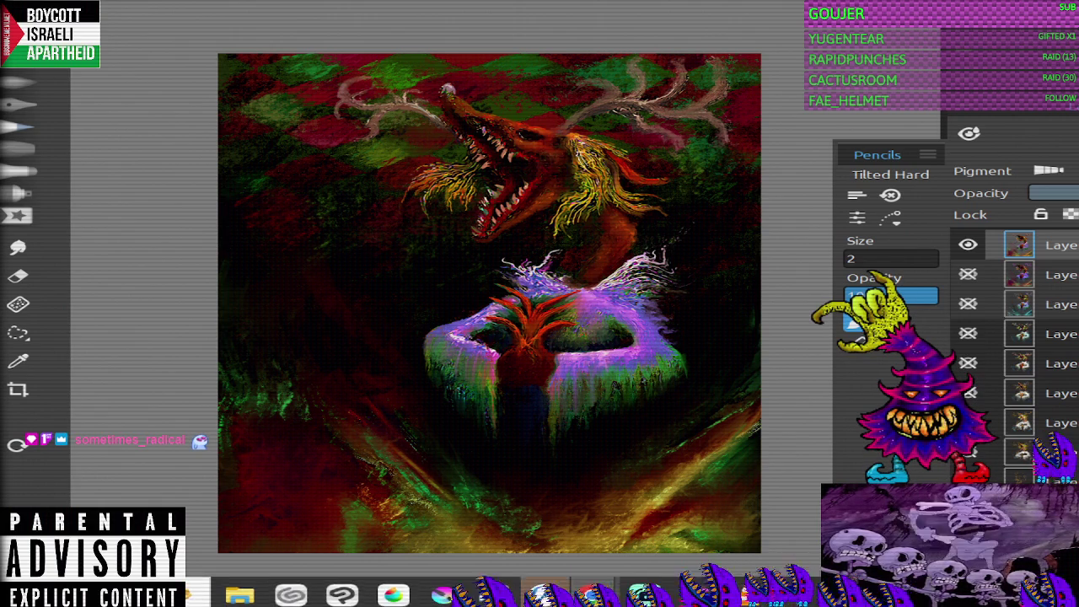
Step: Sample a canvas colour and draw a thin light line on the right antler at brush size 1
{"action": "left_click", "coordinate": [18, 361]}
{"action": "mouse_move", "coordinate": [639, 99]}
{"action": "left_mouse_down"}
{"action": "mouse_move", "coordinate": [650, 101]}
{"action": "mouse_move", "coordinate": [513, 125]}
{"action": "left_mouse_up"}
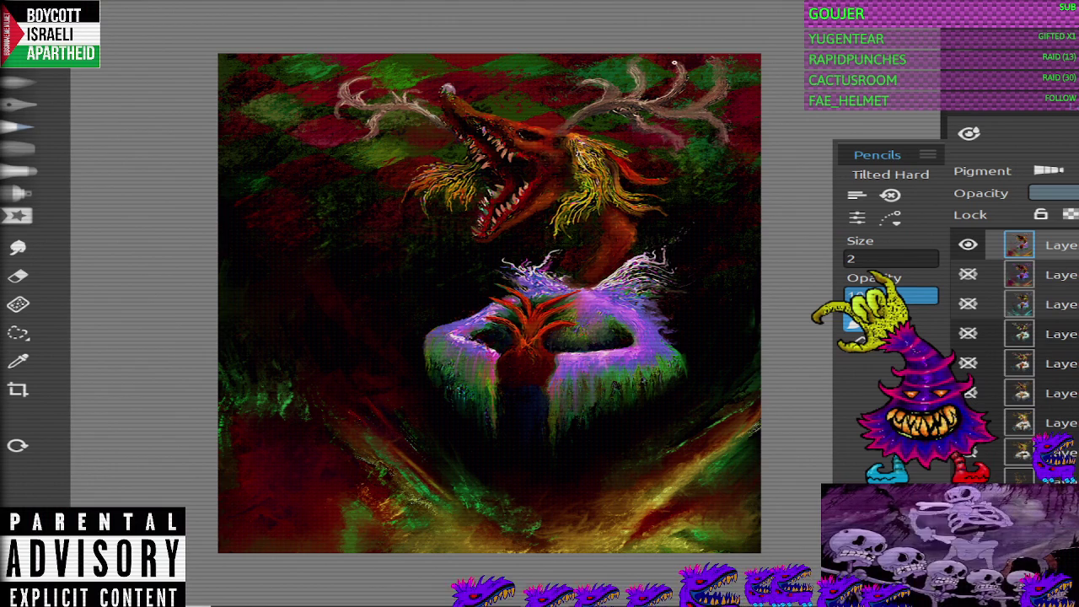
{"action": "key", "text": "bracketright"}
{"action": "left_click", "coordinate": [891, 258]}
{"action": "type", "text": "5"}
{"action": "key", "text": "Return"}
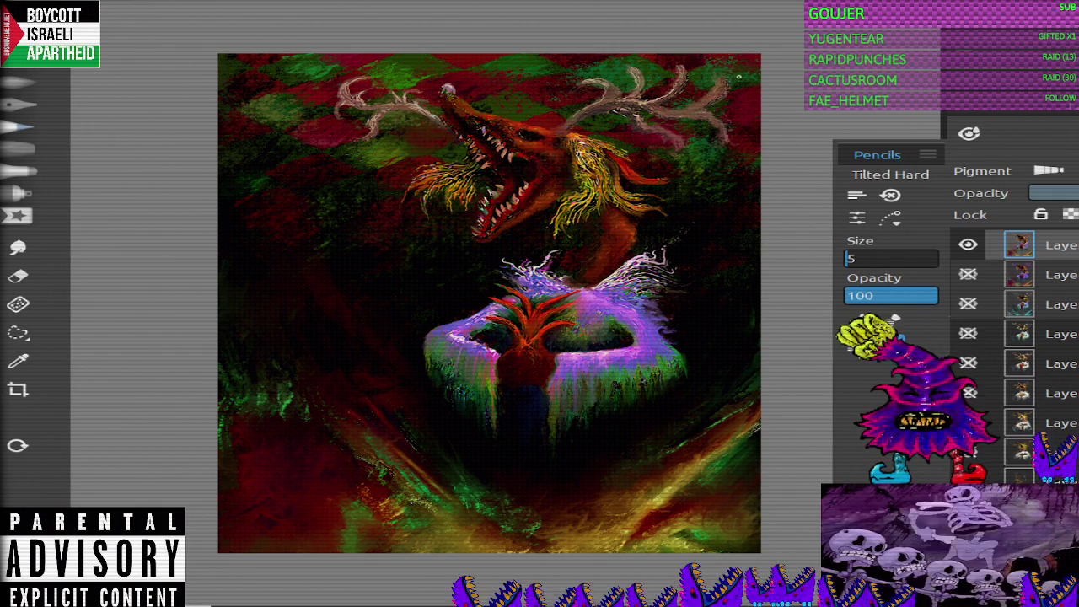
{"action": "type", "text": "1"}
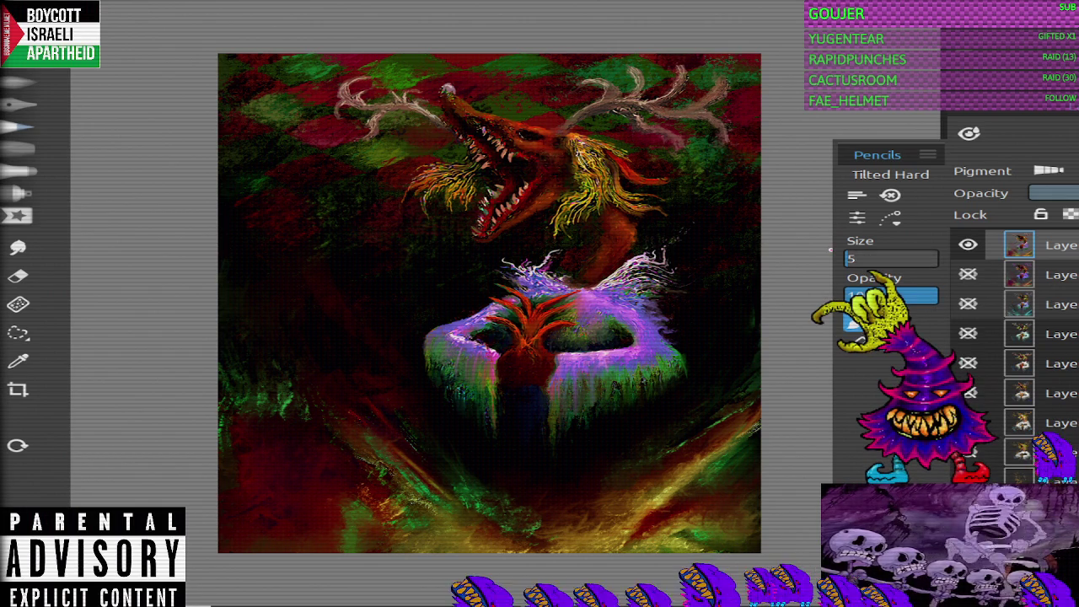
{"action": "key", "text": "Return"}
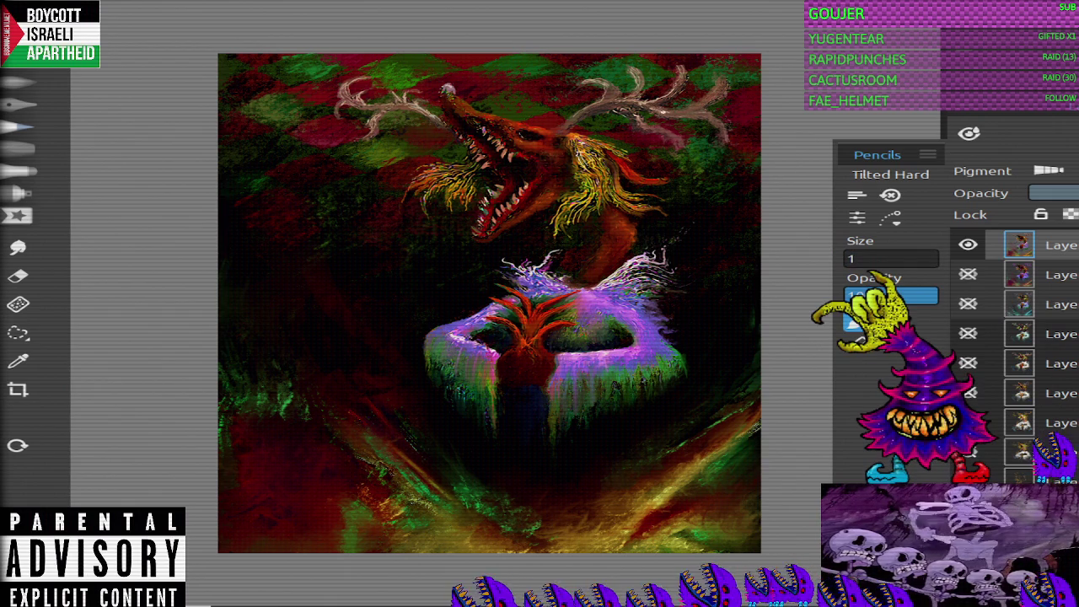
{"action": "left_click_drag", "start_coordinate": [674, 113], "coordinate": [710, 101]}
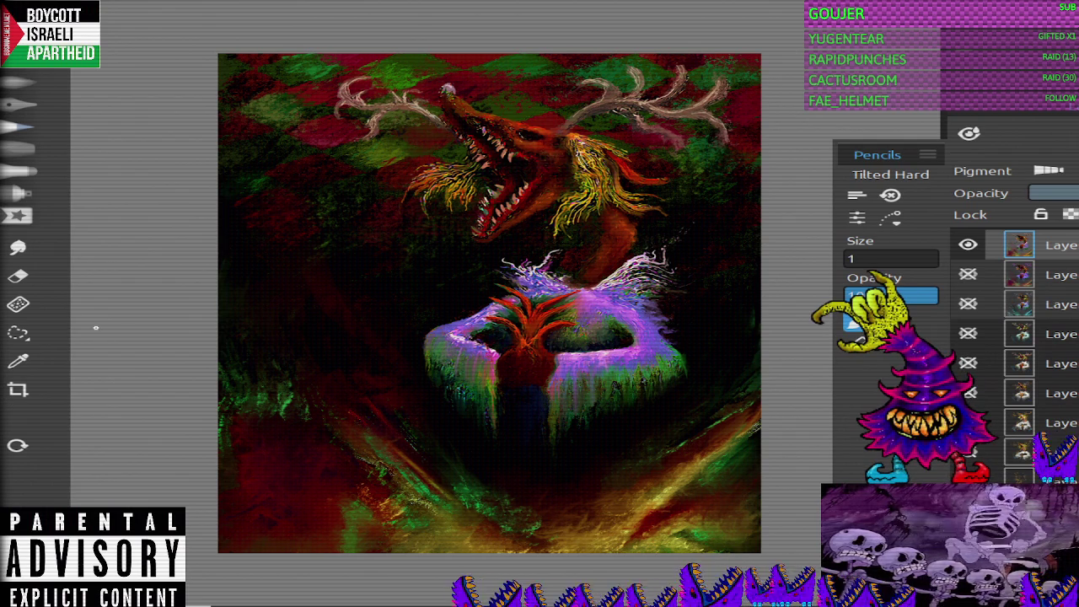
Step: Sample another colour, then briefly show and re-hide the Layer 3 light-ray strokes
{"action": "left_click", "coordinate": [19, 361]}
{"action": "left_click", "coordinate": [600, 112]}
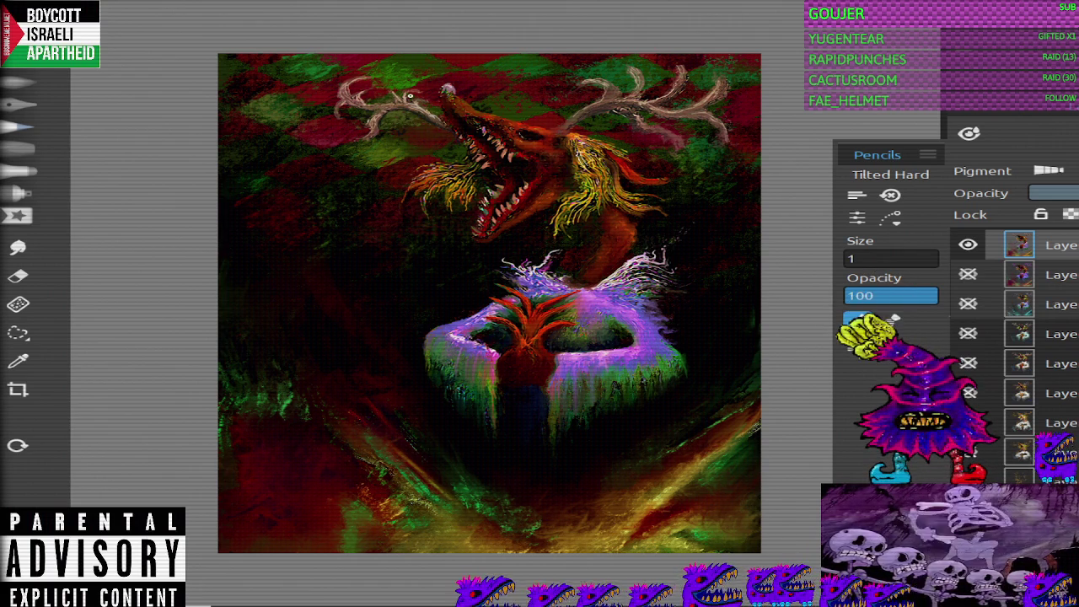
{"action": "scroll", "coordinate": [1016, 354], "scroll_direction": "down", "scroll_amount": 1}
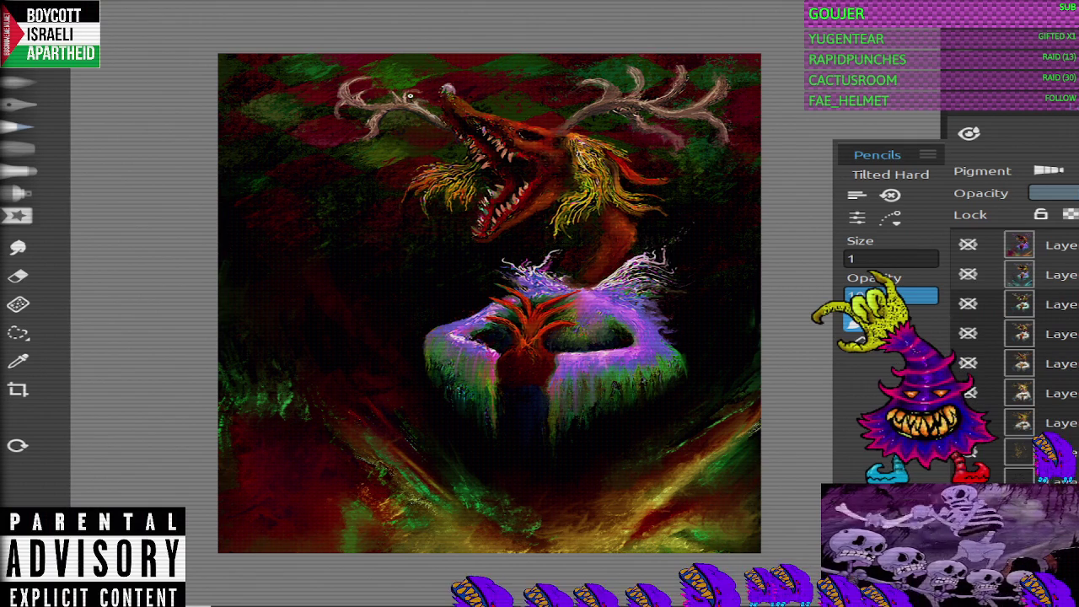
{"action": "scroll", "coordinate": [1016, 354], "scroll_direction": "up", "scroll_amount": 1}
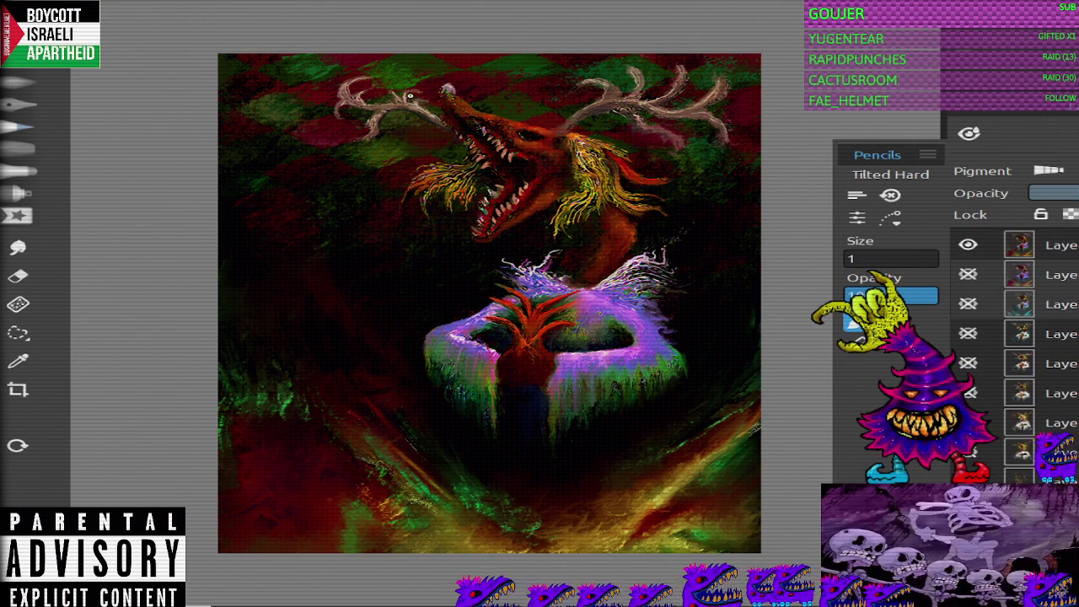
{"action": "left_click", "coordinate": [968, 303]}
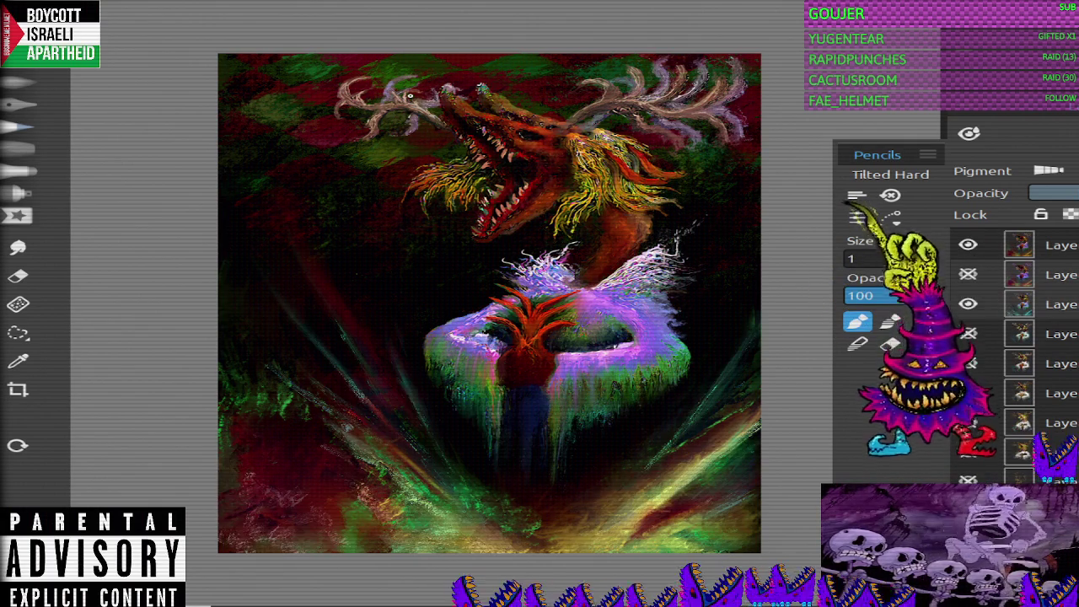
{"action": "left_click", "coordinate": [968, 304]}
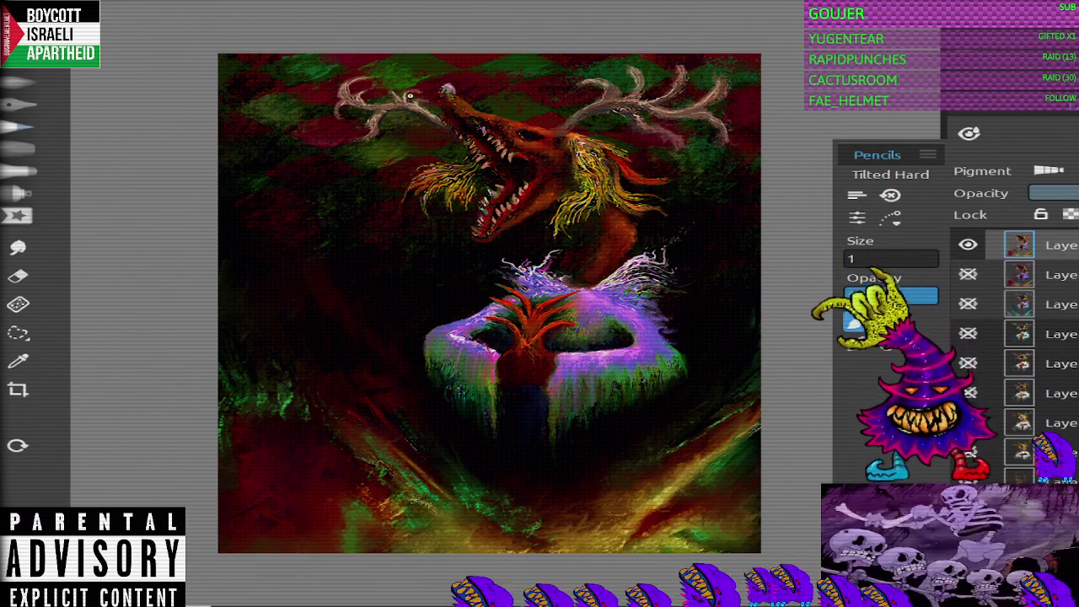
{"action": "key", "text": "s"}
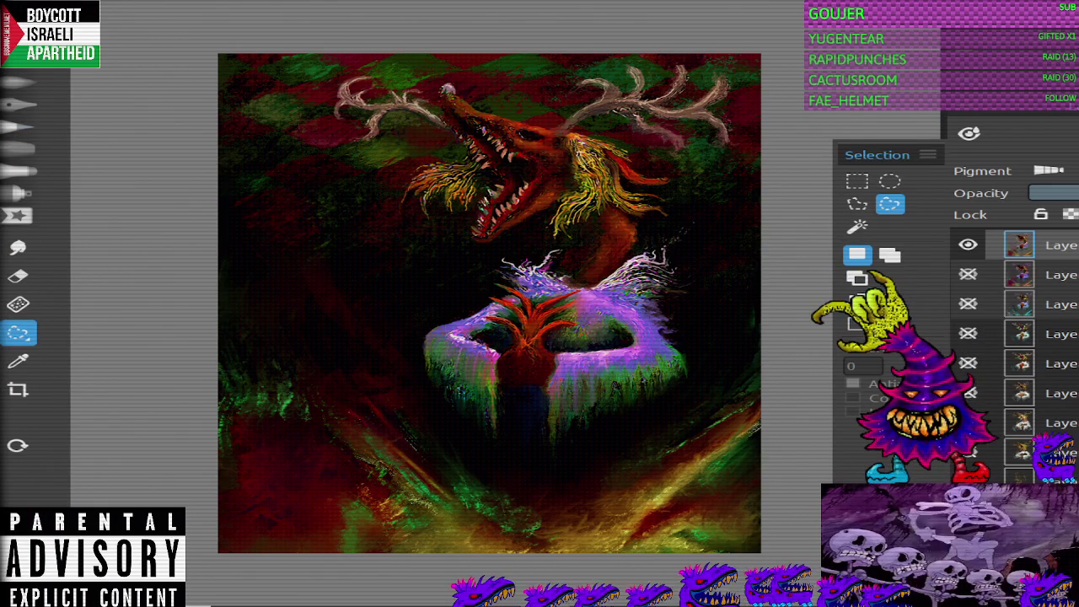
{"action": "mouse_move", "coordinate": [761, 548]}
{"action": "left_mouse_down"}
{"action": "mouse_move", "coordinate": [761, 428]}
{"action": "mouse_move", "coordinate": [702, 389]}
{"action": "left_mouse_up"}
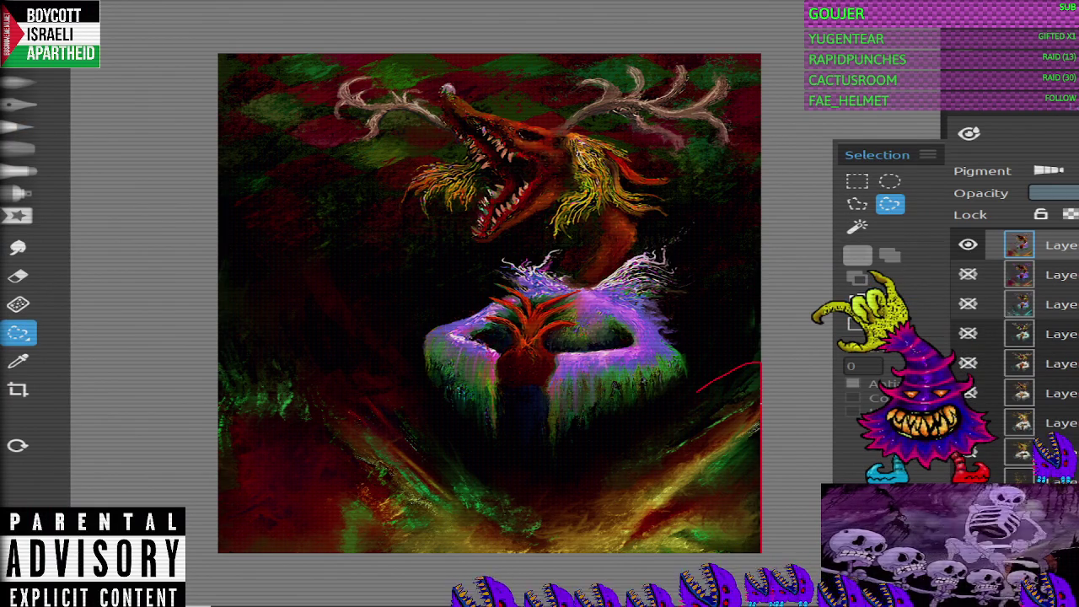
{"action": "left_click_drag", "start_coordinate": [479, 448], "coordinate": [337, 254]}
{"action": "mouse_move", "coordinate": [396, 324]}
{"action": "left_mouse_down"}
{"action": "mouse_move", "coordinate": [432, 418]}
{"action": "mouse_move", "coordinate": [221, 337]}
{"action": "mouse_move", "coordinate": [219, 548]}
{"action": "left_mouse_up"}
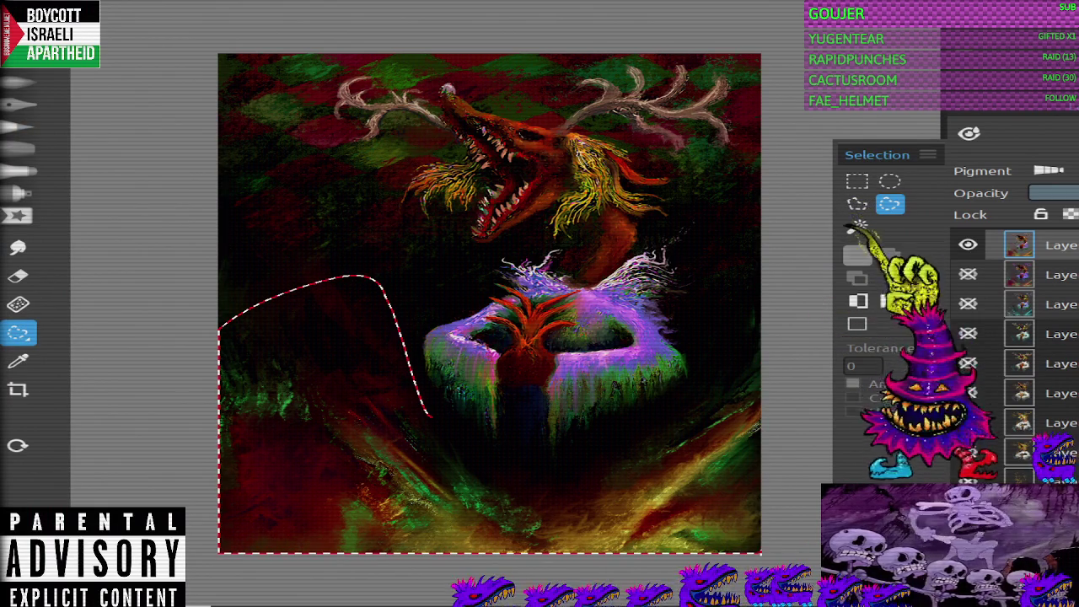
{"action": "left_click_drag", "start_coordinate": [430, 418], "coordinate": [762, 328]}
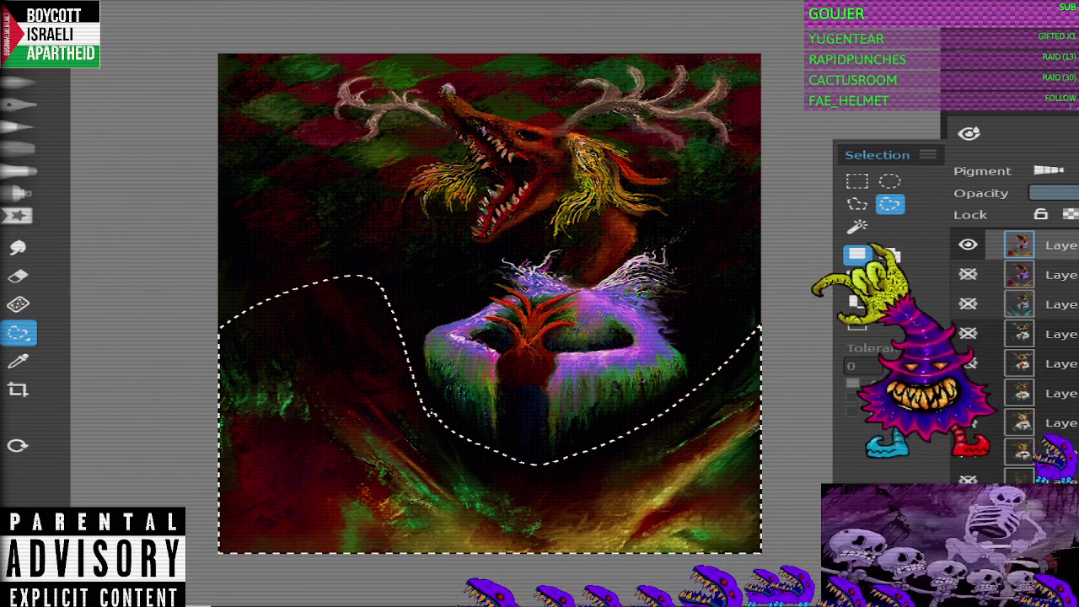
{"action": "key", "text": "ctrl+u"}
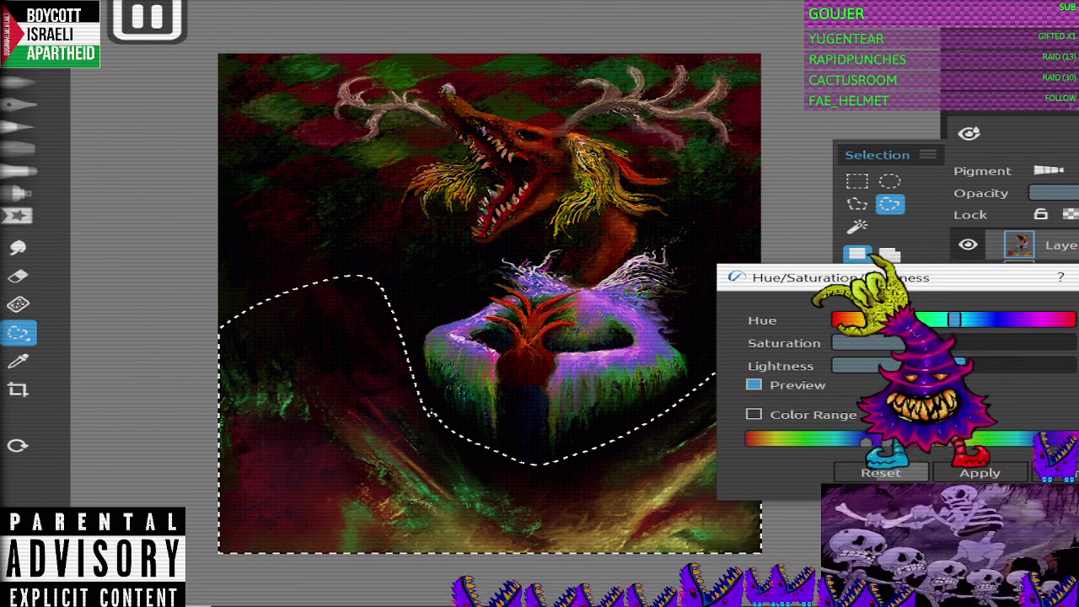
{"action": "left_click_drag", "start_coordinate": [955, 319], "coordinate": [965, 319]}
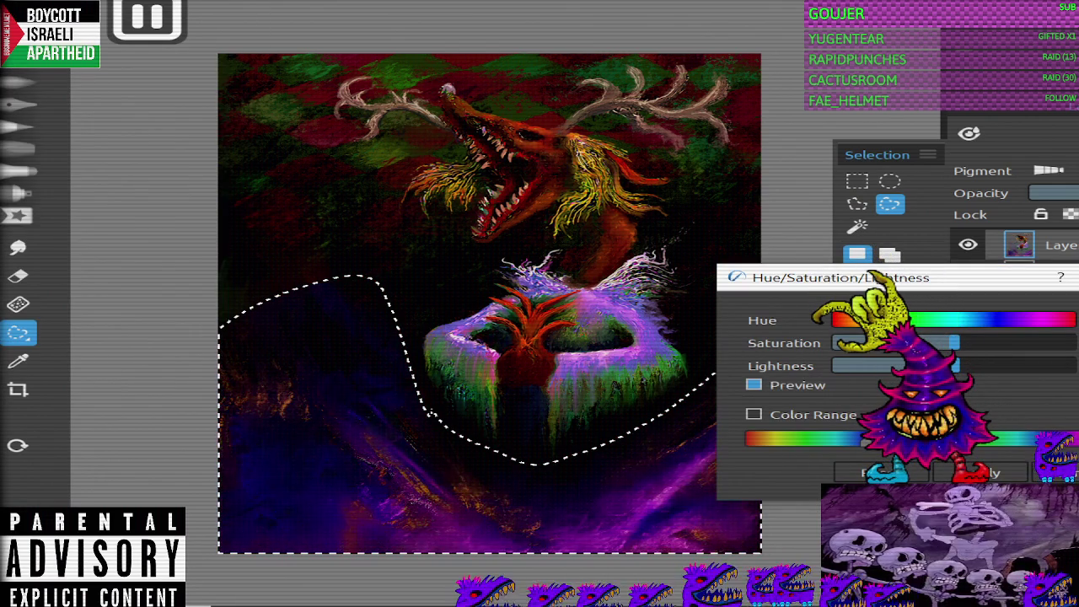
{"action": "mouse_move", "coordinate": [965, 320]}
{"action": "left_mouse_down"}
{"action": "mouse_move", "coordinate": [1067, 320]}
{"action": "mouse_move", "coordinate": [843, 319]}
{"action": "mouse_move", "coordinate": [972, 319]}
{"action": "left_mouse_up"}
{"action": "left_click_drag", "start_coordinate": [937, 319], "coordinate": [1045, 320]}
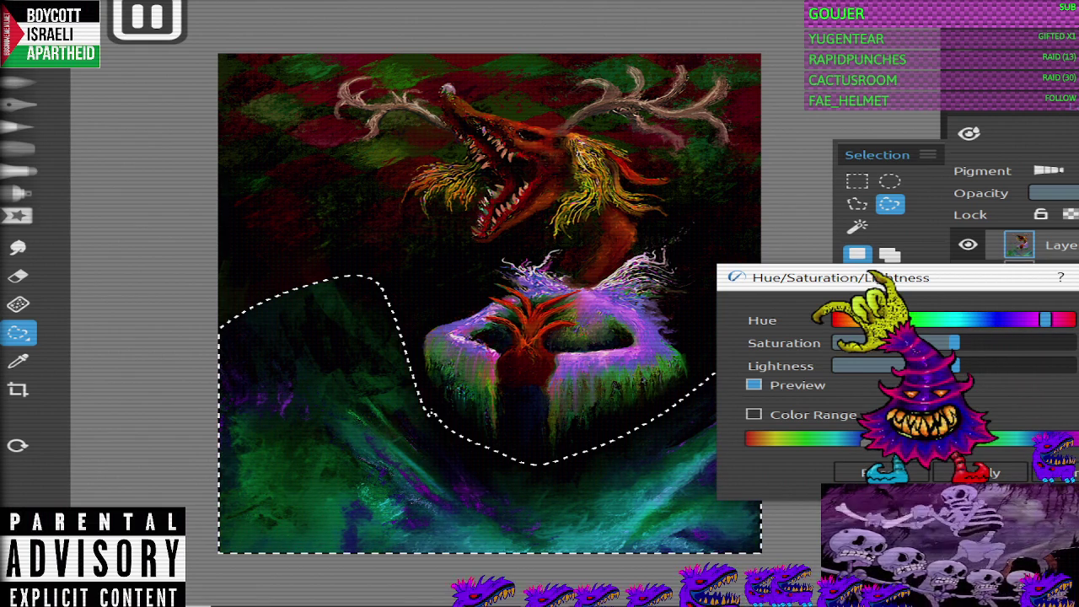
{"action": "mouse_move", "coordinate": [953, 342]}
{"action": "left_mouse_down"}
{"action": "mouse_move", "coordinate": [852, 342]}
{"action": "mouse_move", "coordinate": [904, 342]}
{"action": "left_mouse_up"}
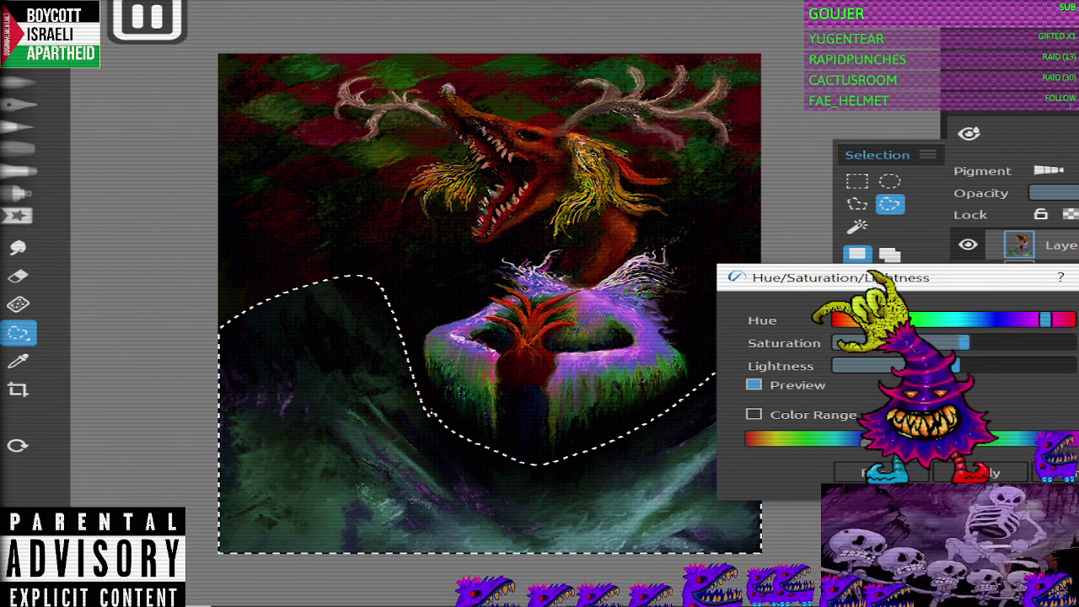
{"action": "left_click_drag", "start_coordinate": [1045, 320], "coordinate": [954, 320]}
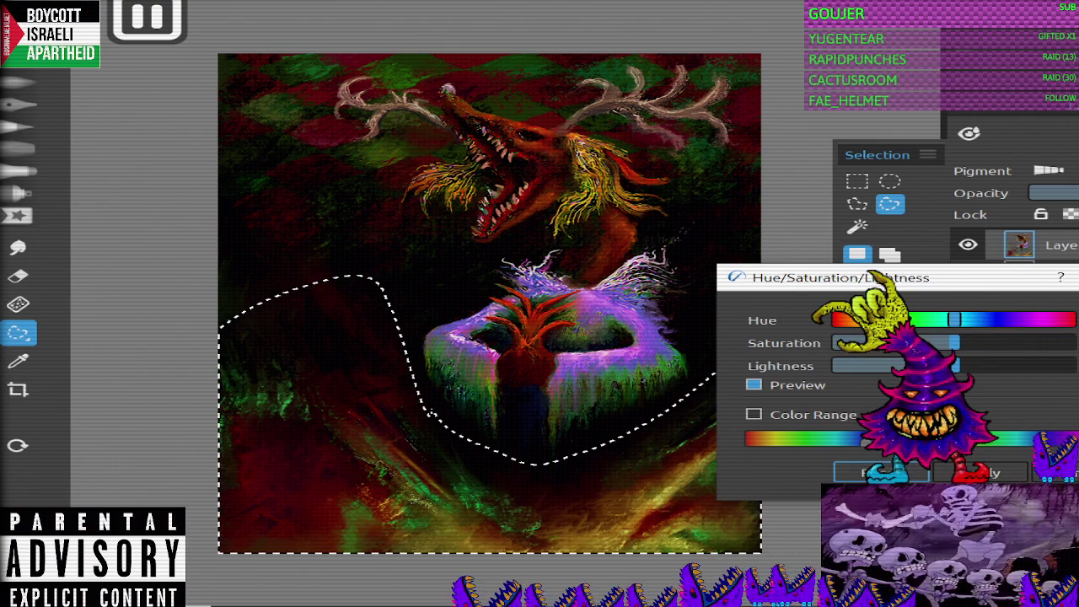
{"action": "left_click", "coordinate": [943, 472]}
{"action": "key", "text": "ctrl+d"}
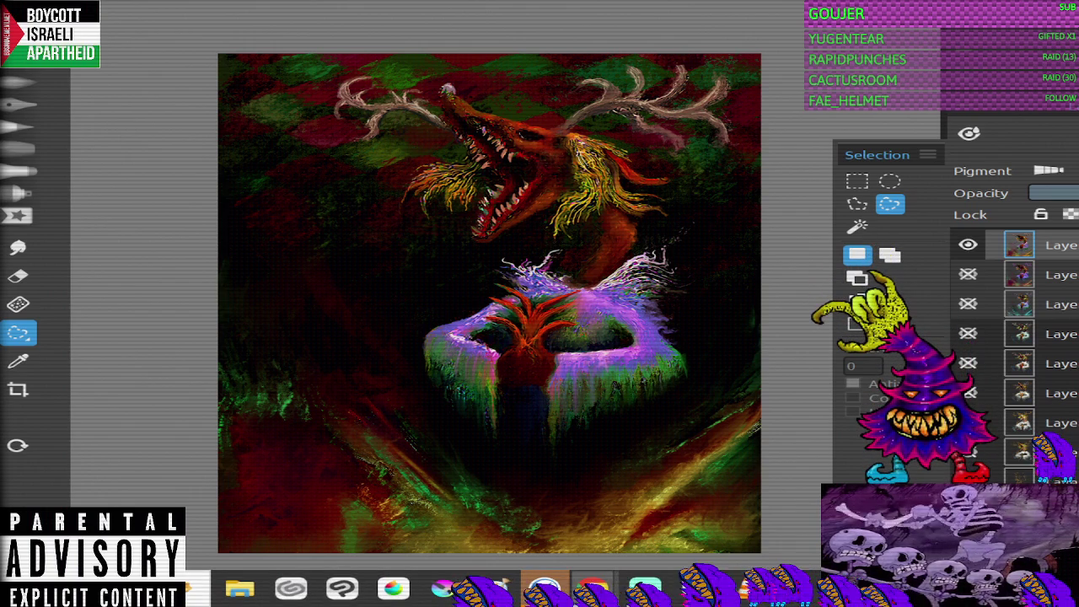
Step: Fill the empty top layer with solid blue, try two blend modes, then hide it
{"action": "scroll", "coordinate": [1012, 354], "scroll_direction": "down", "scroll_amount": 1}
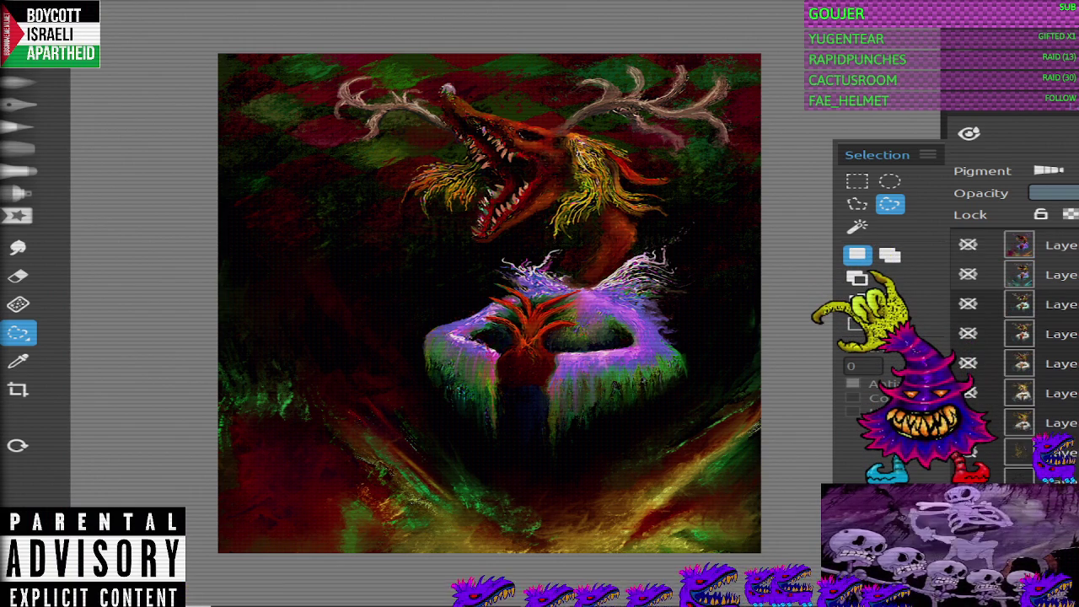
{"action": "scroll", "coordinate": [1012, 337], "scroll_direction": "up", "scroll_amount": 1}
{"action": "key", "text": "p"}
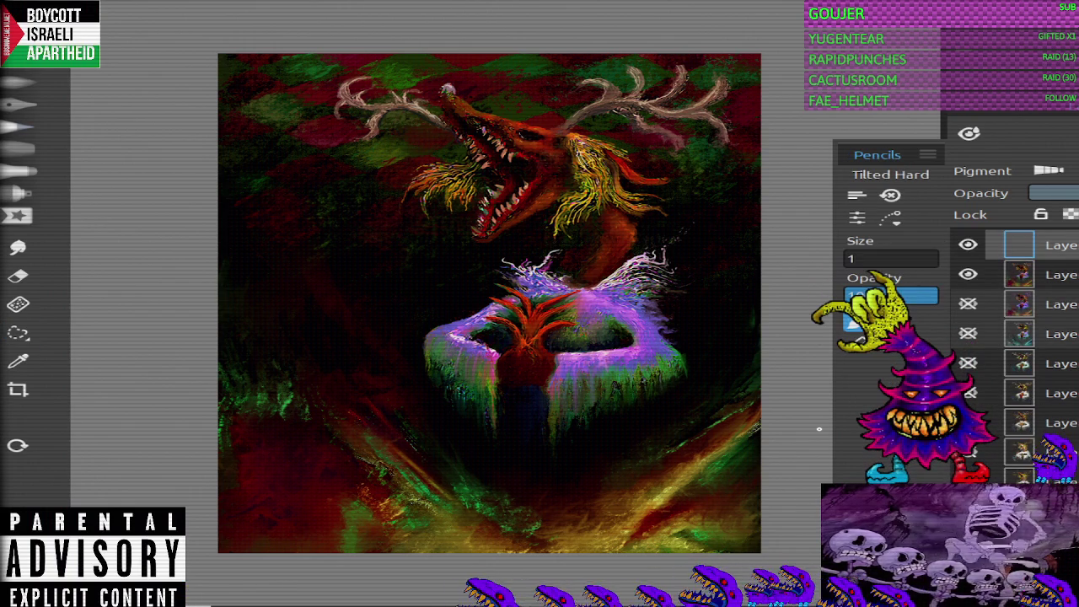
{"action": "key", "text": "g"}
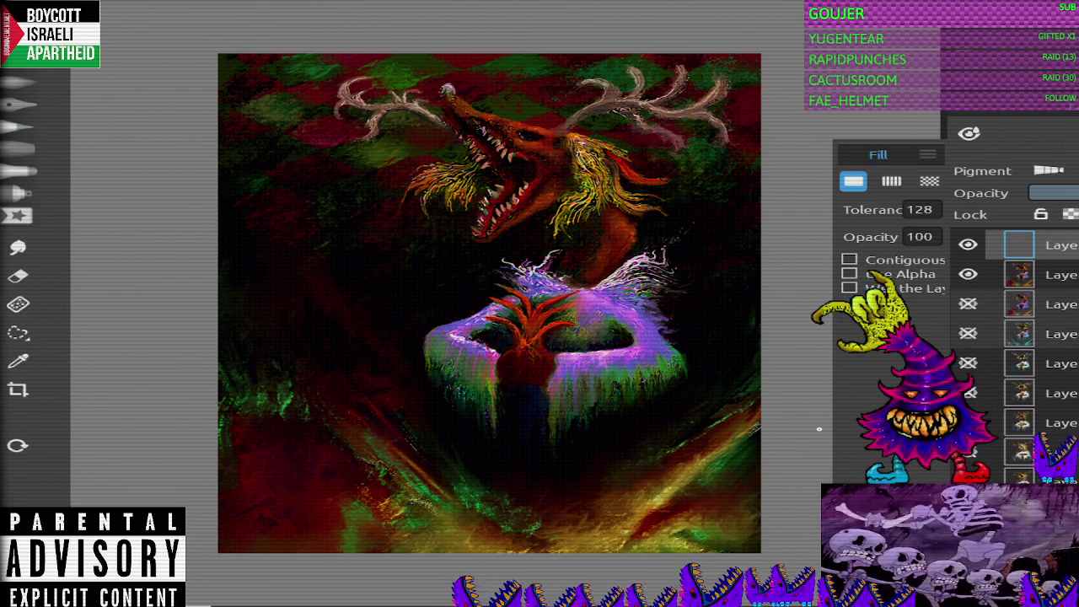
{"action": "left_click", "coordinate": [489, 304]}
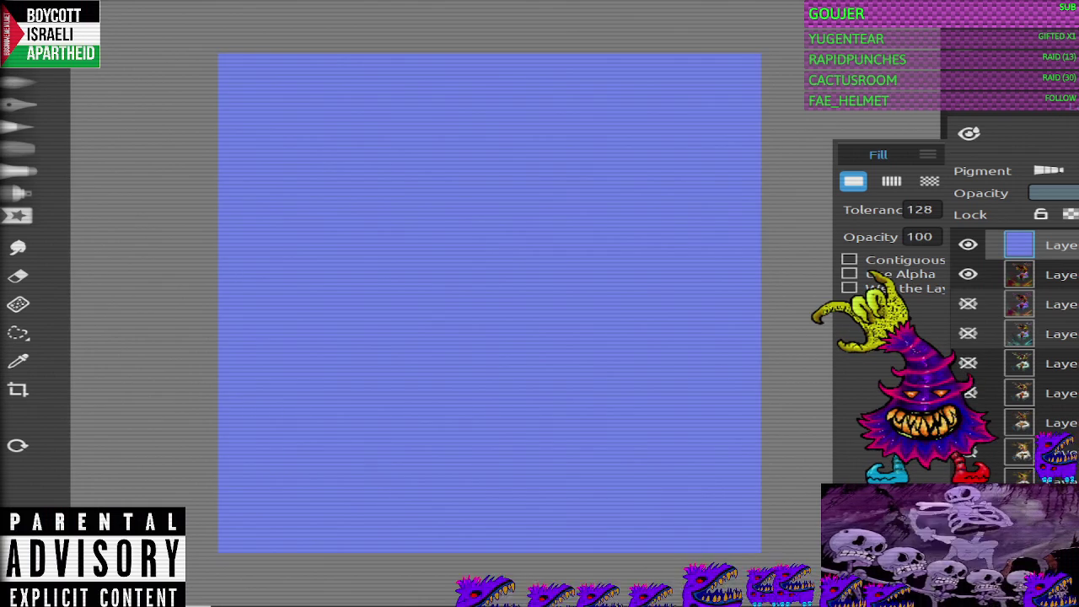
{"action": "key", "text": "alt+shift+m"}
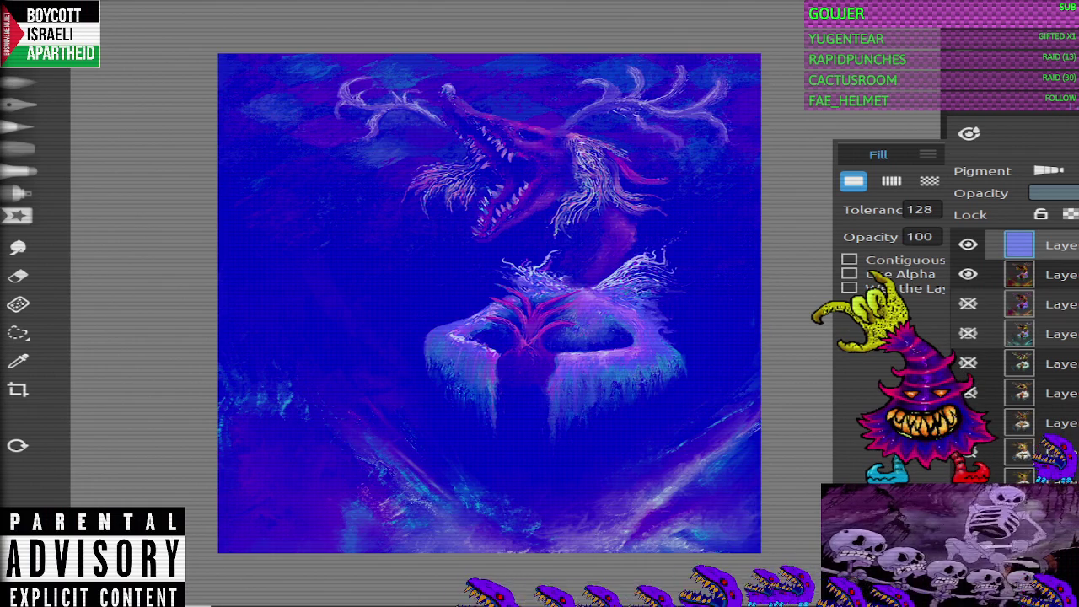
{"action": "key", "text": "alt+shift+e"}
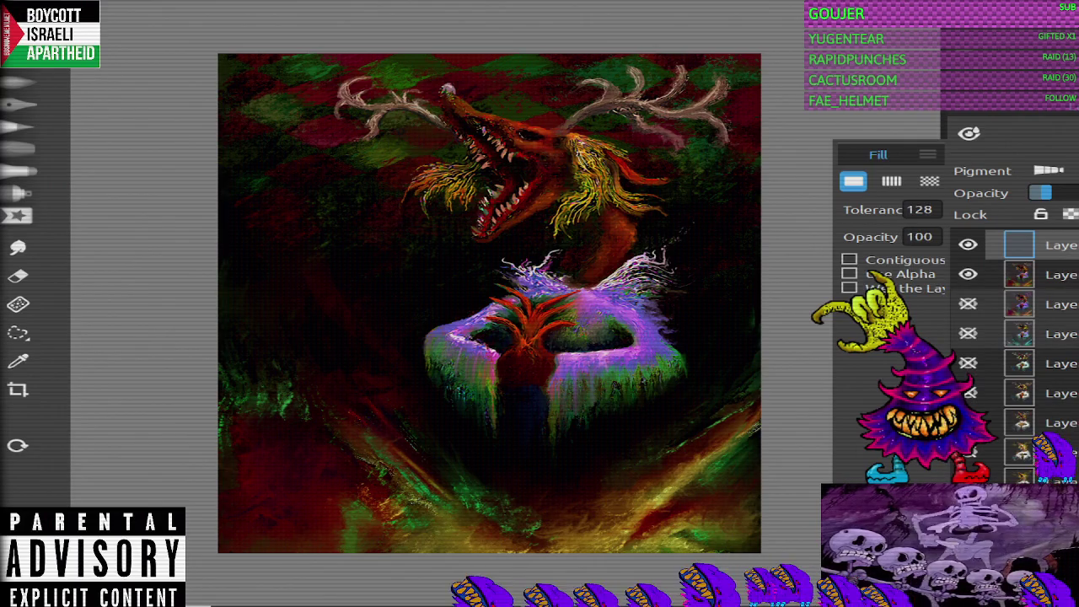
{"action": "left_click", "coordinate": [968, 244]}
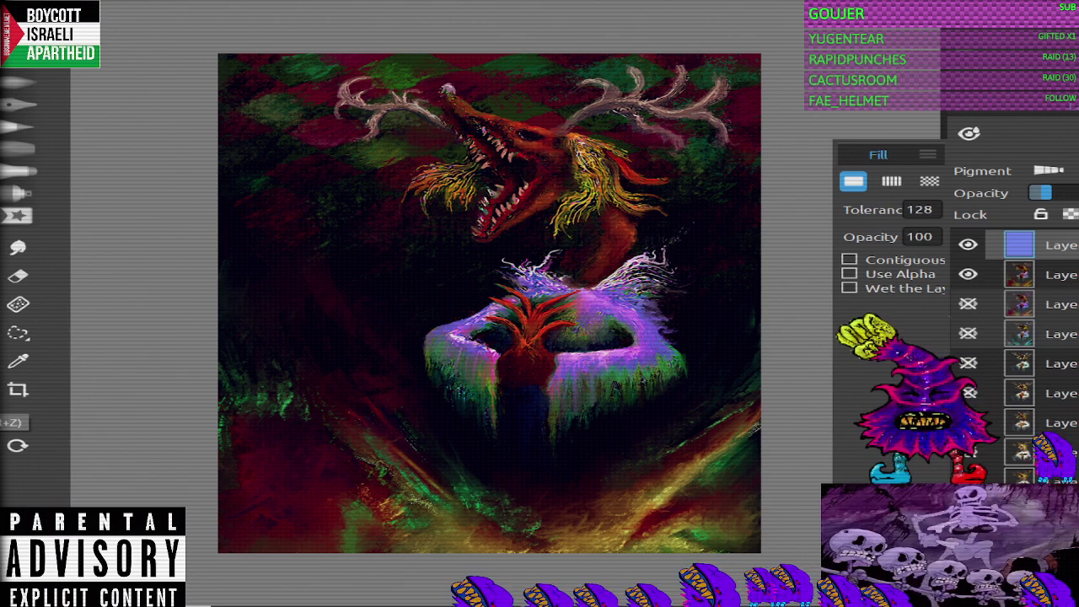
Step: Apply a Curves adjustment reset to straight, with the Blue channel curve raised upward
{"action": "left_click", "coordinate": [50, 16]}
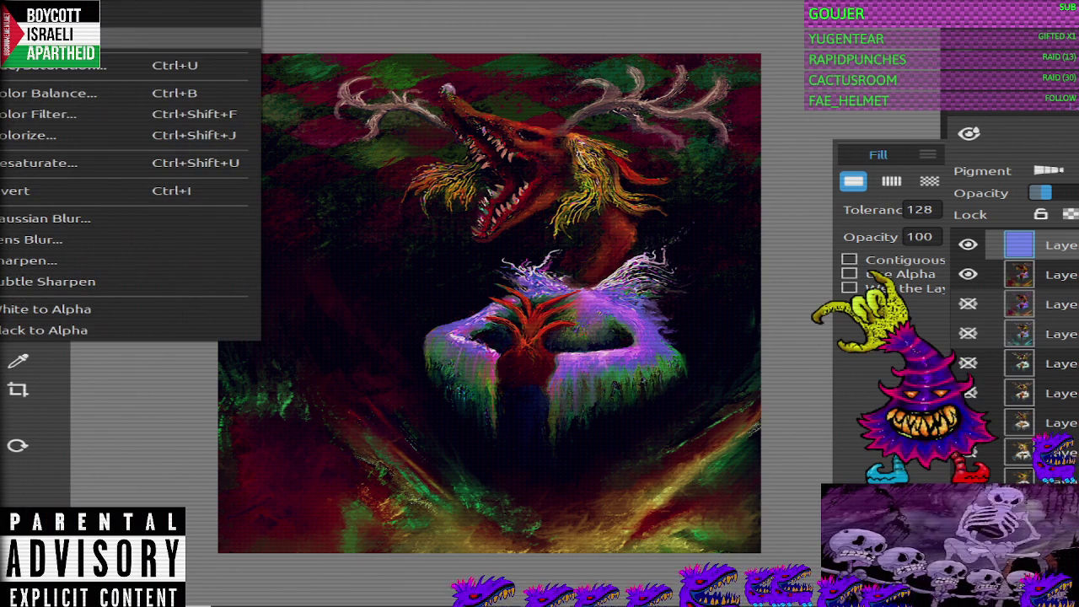
{"action": "left_click", "coordinate": [126, 38]}
{"action": "mouse_move", "coordinate": [892, 228]}
{"action": "left_mouse_down"}
{"action": "mouse_move", "coordinate": [866, 229]}
{"action": "mouse_move", "coordinate": [888, 226]}
{"action": "left_mouse_up"}
{"action": "left_click", "coordinate": [774, 355]}
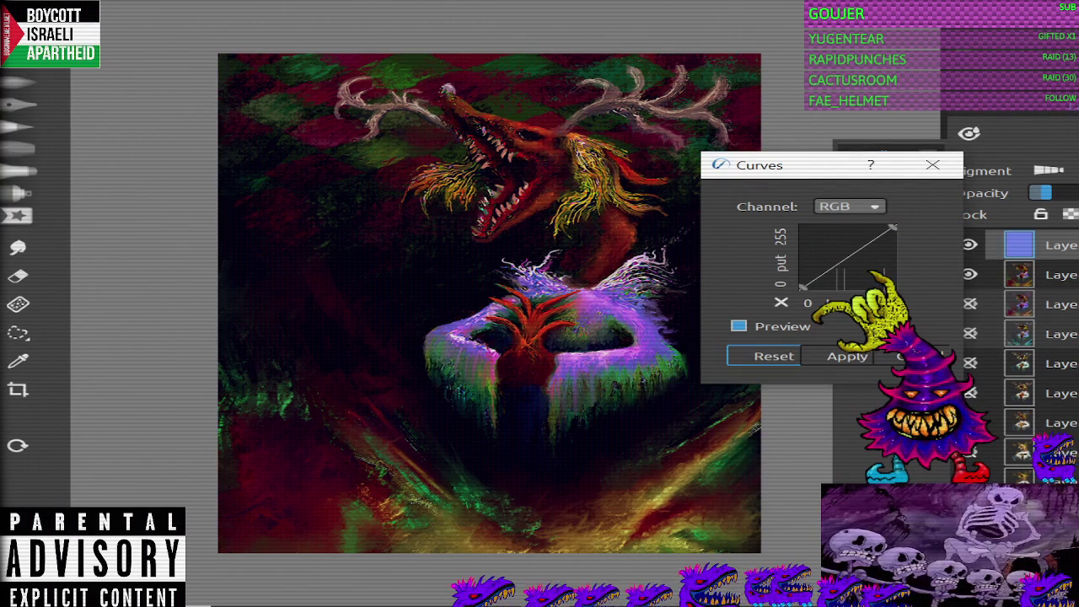
{"action": "left_click", "coordinate": [850, 205]}
{"action": "left_click", "coordinate": [853, 261]}
{"action": "mouse_move", "coordinate": [846, 257]}
{"action": "left_mouse_down"}
{"action": "mouse_move", "coordinate": [828, 226]}
{"action": "mouse_move", "coordinate": [865, 263]}
{"action": "left_mouse_up"}
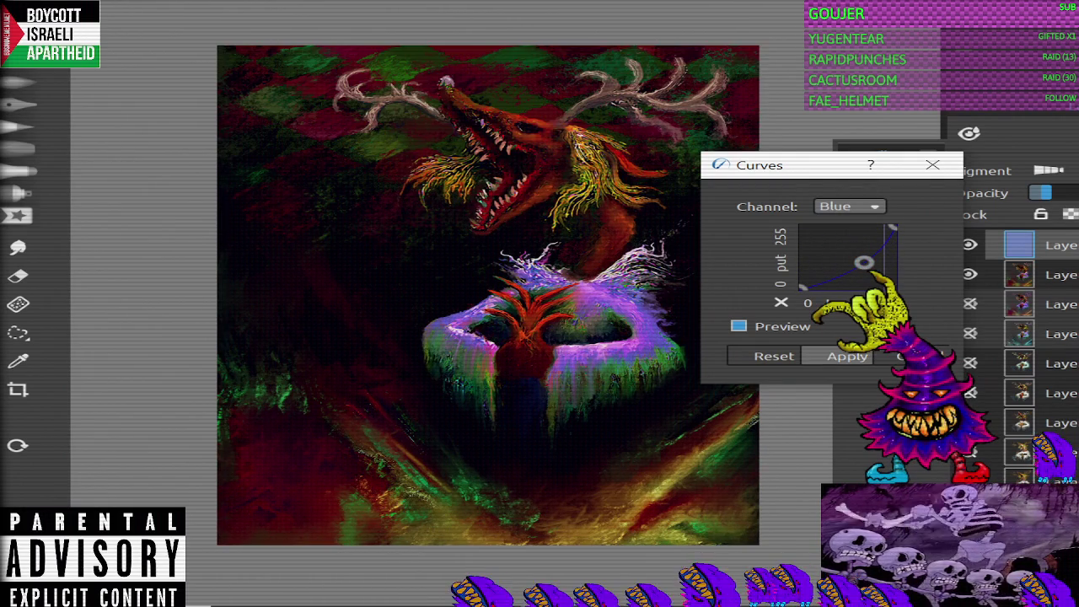
{"action": "left_click", "coordinate": [847, 356]}
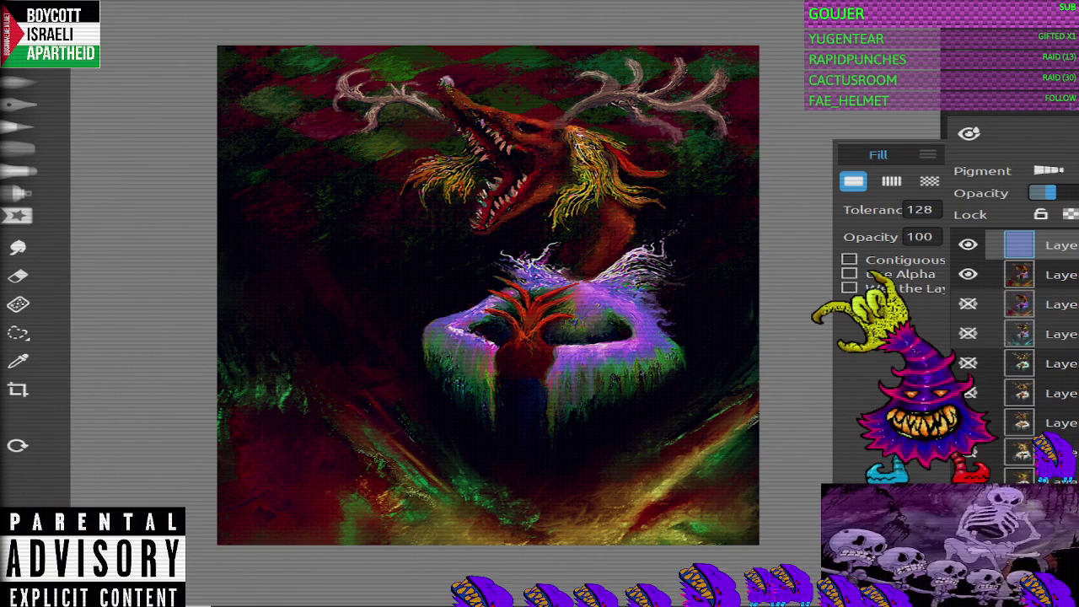
{"action": "scroll", "coordinate": [488, 295], "scroll_direction": "down", "scroll_amount": 2}
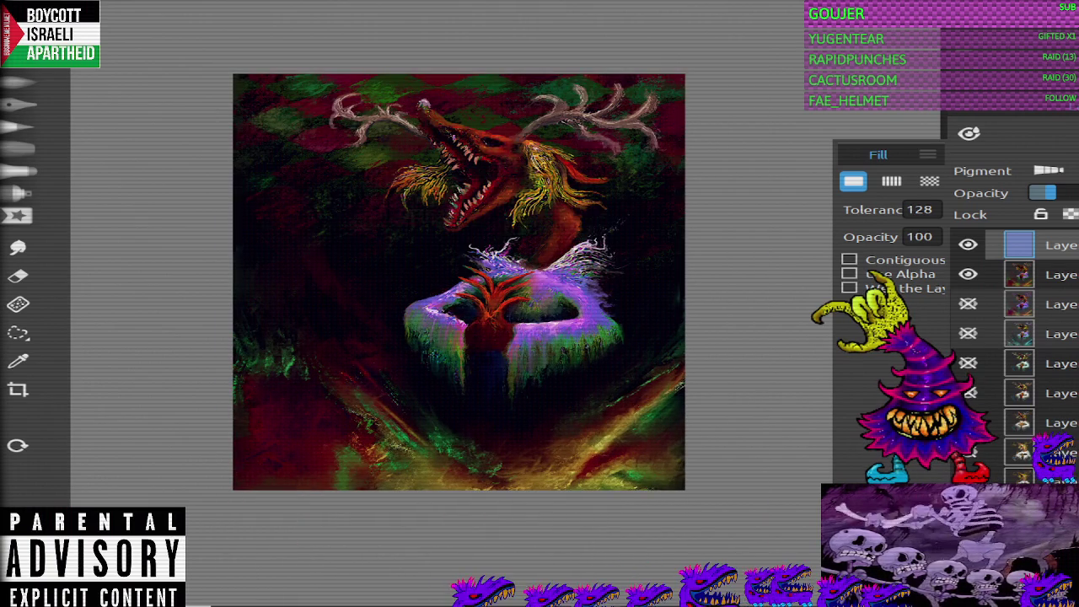
Step: Select the painting layer under the blue fill and cycle from Knife Dry and Smudge to Grunge 3
{"action": "left_click", "coordinate": [1037, 274]}
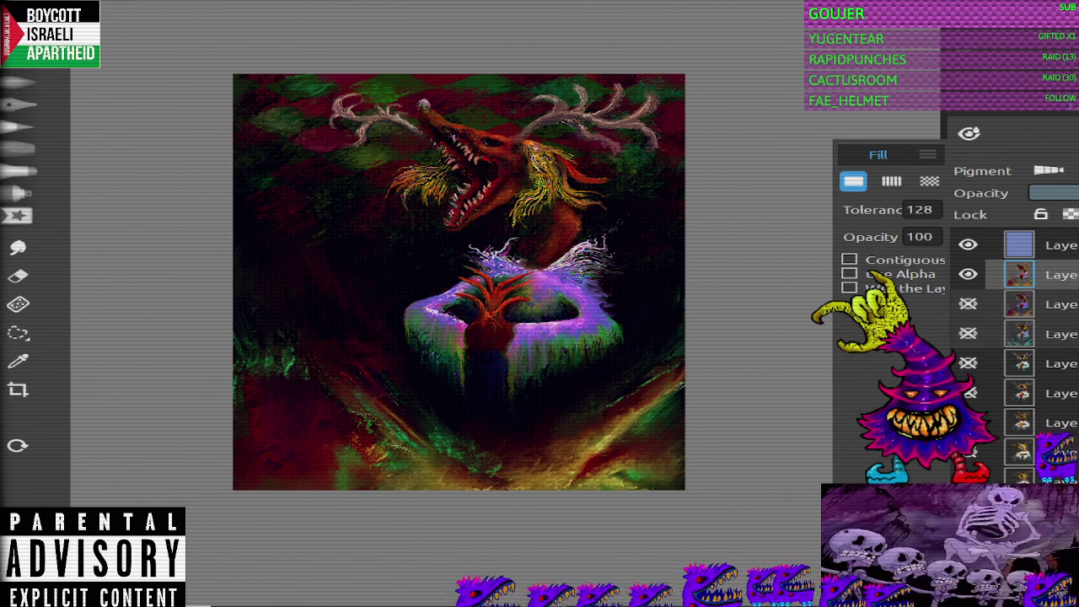
{"action": "key", "text": "k"}
{"action": "key", "text": "b"}
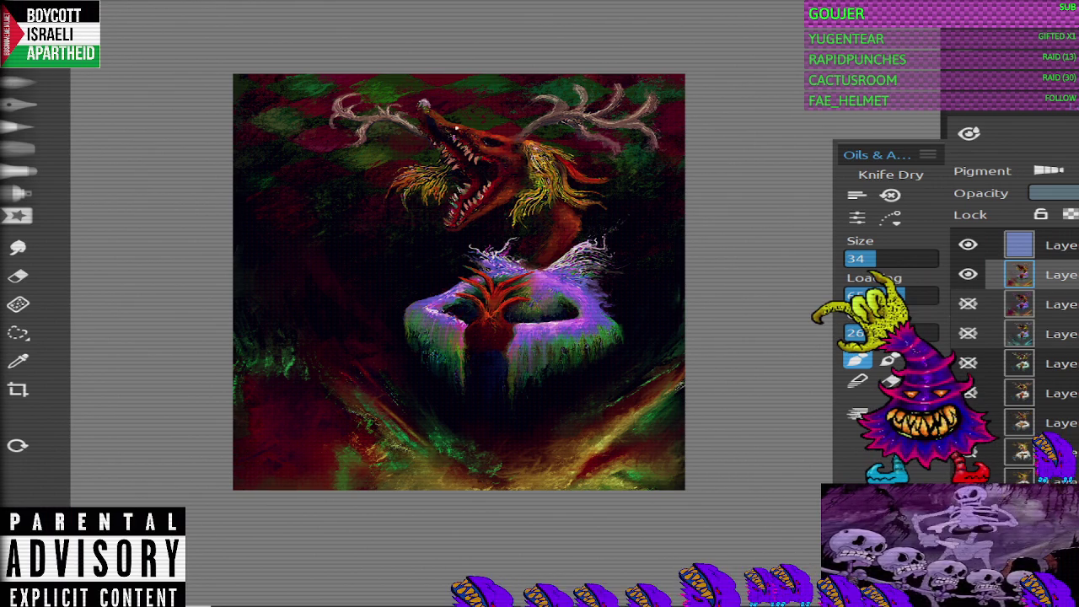
{"action": "key", "text": "s"}
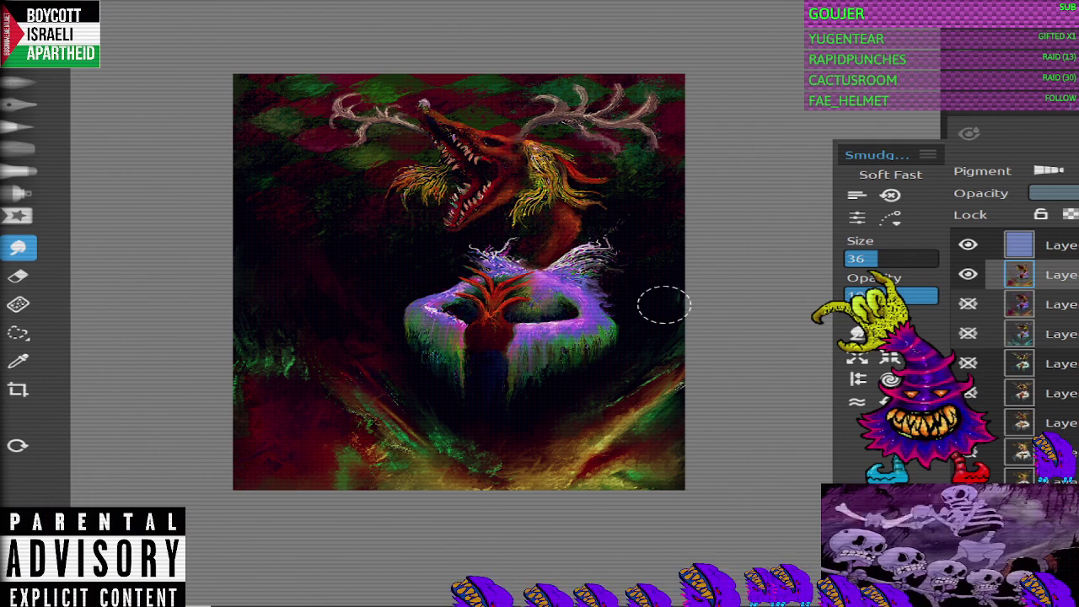
{"action": "key", "text": "bracketright"}
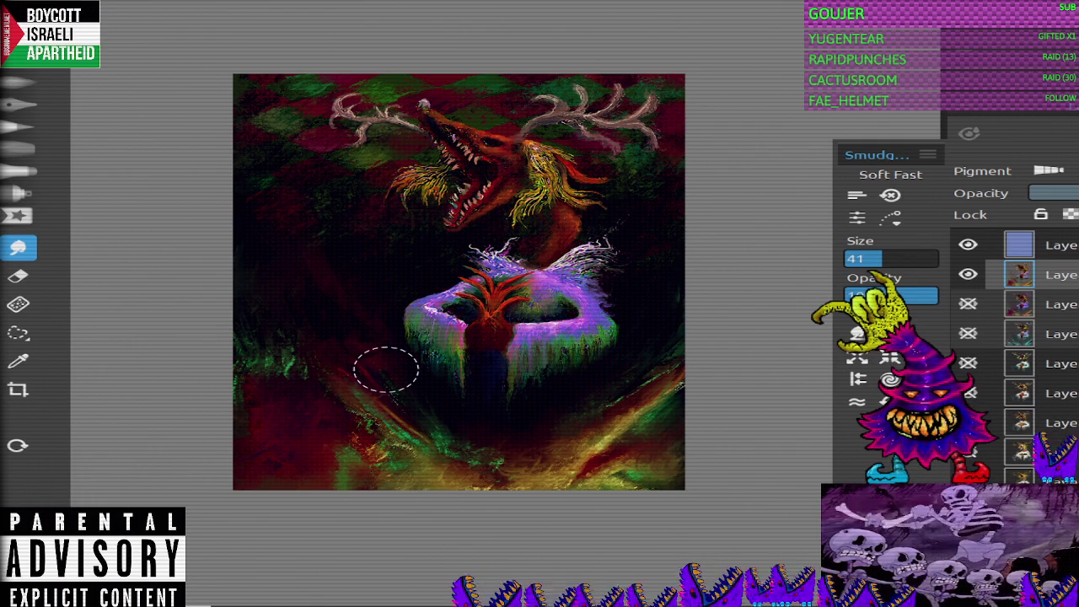
{"action": "key", "text": "a"}
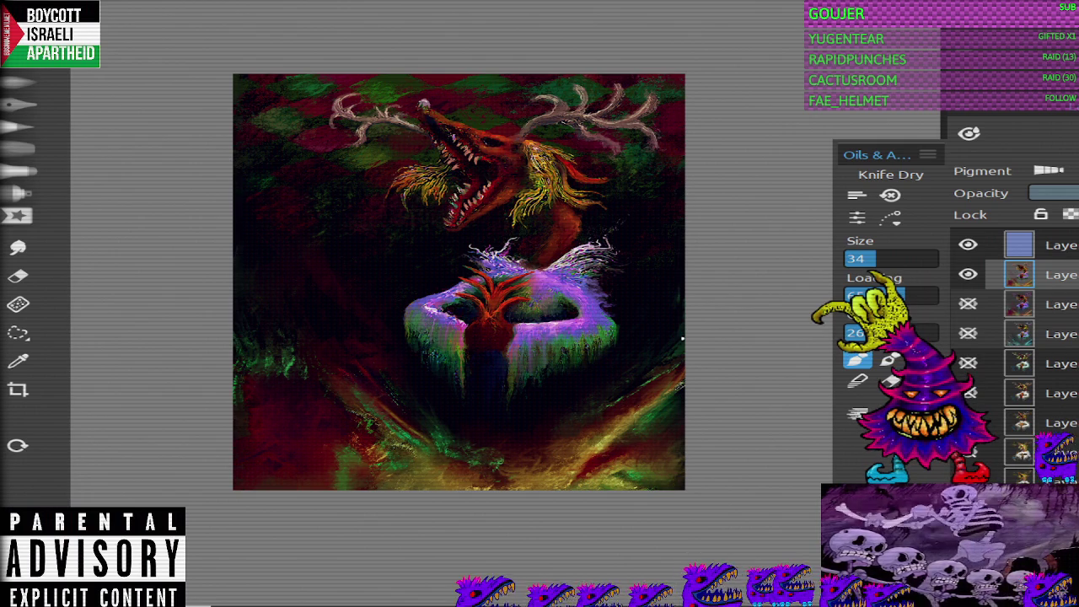
{"action": "key", "text": "a"}
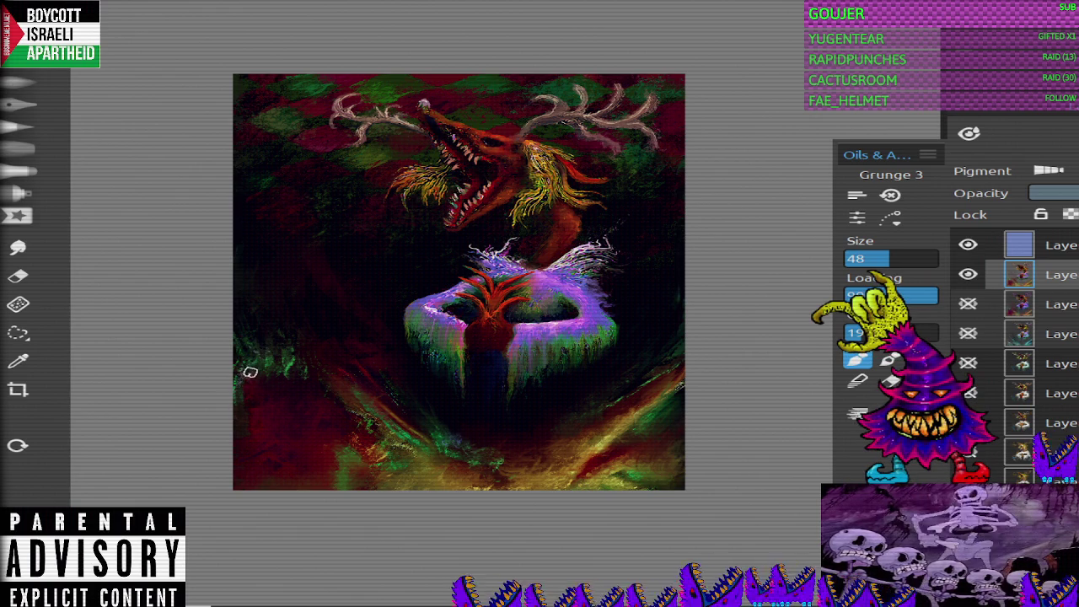
Step: Paint light grungy strokes at the lower left and smear paint along the bottom edge
{"action": "mouse_move", "coordinate": [274, 410]}
{"action": "left_mouse_down"}
{"action": "mouse_move", "coordinate": [263, 406]}
{"action": "mouse_move", "coordinate": [290, 398]}
{"action": "mouse_move", "coordinate": [336, 411]}
{"action": "left_mouse_up"}
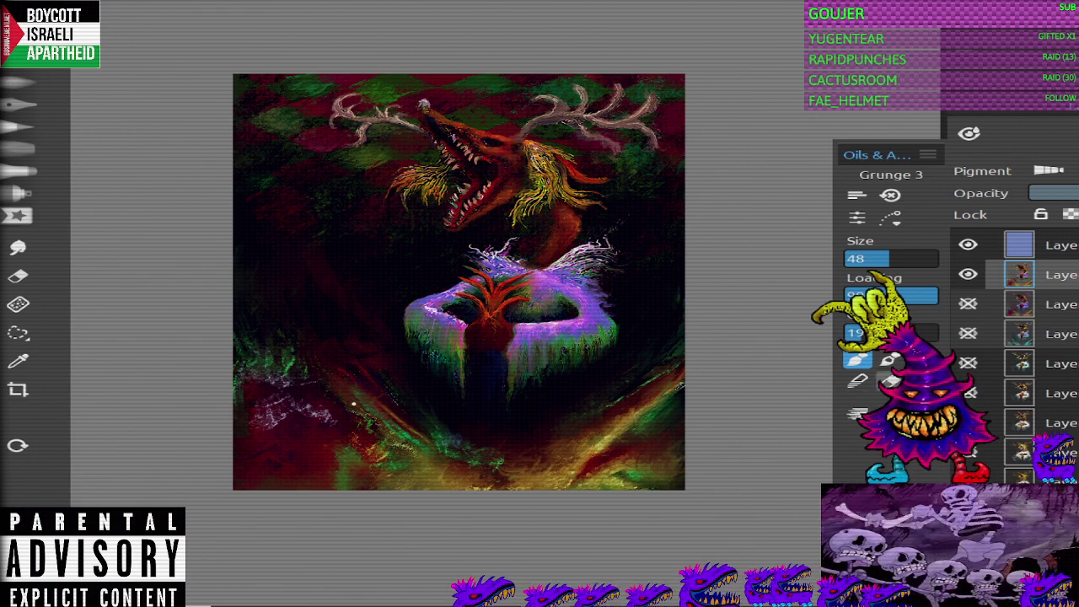
{"action": "key", "text": "n"}
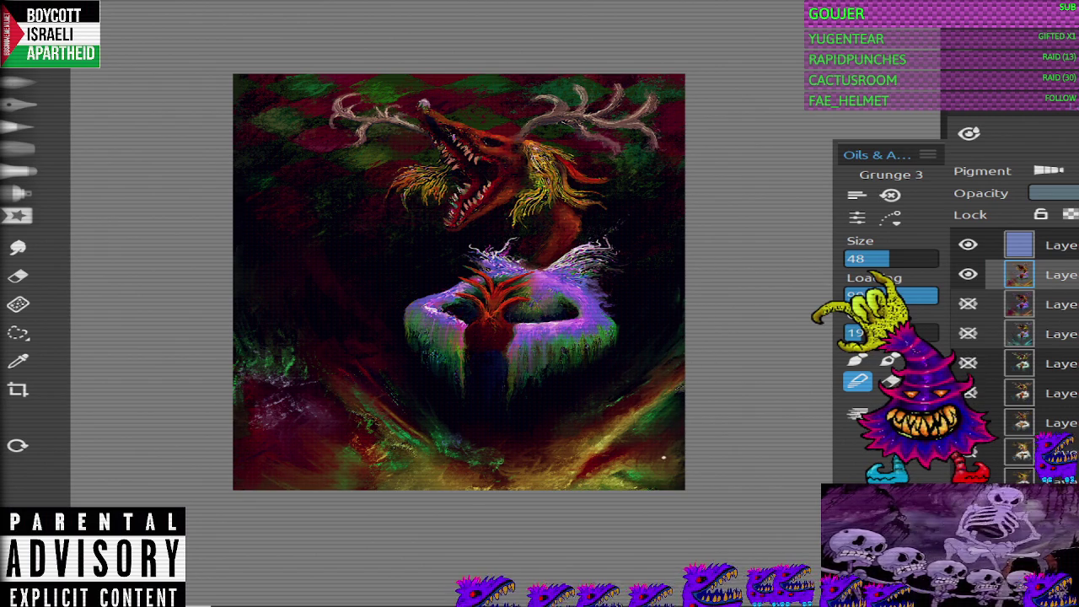
{"action": "key", "text": "s"}
{"action": "left_click_drag", "start_coordinate": [626, 453], "coordinate": [554, 482]}
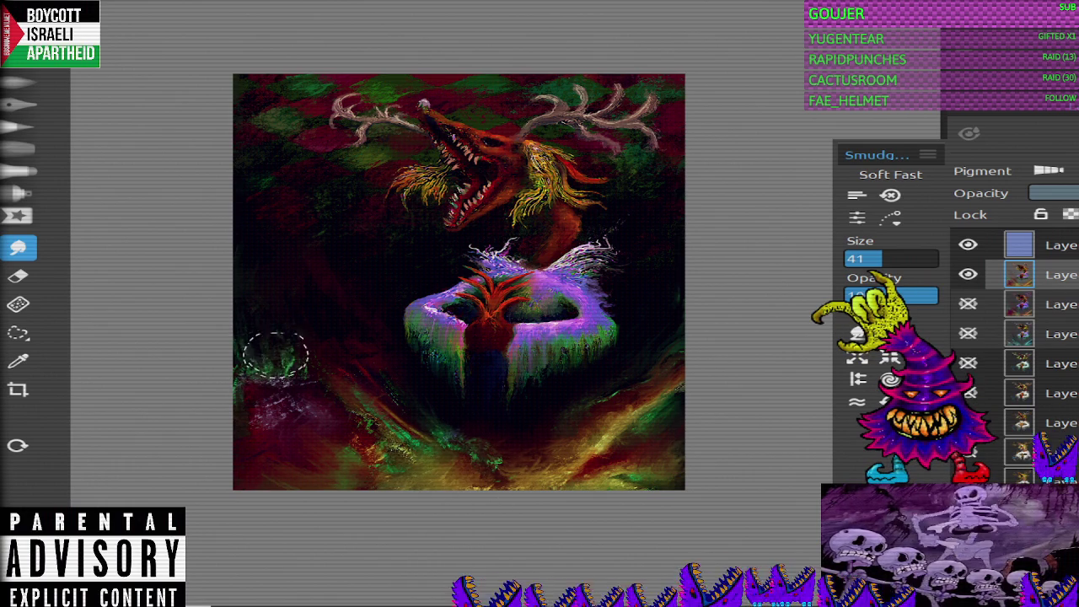
Step: Paint a teal Grunge 3 stroke in the lower-left corner, then erase most of it
{"action": "key", "text": "b"}
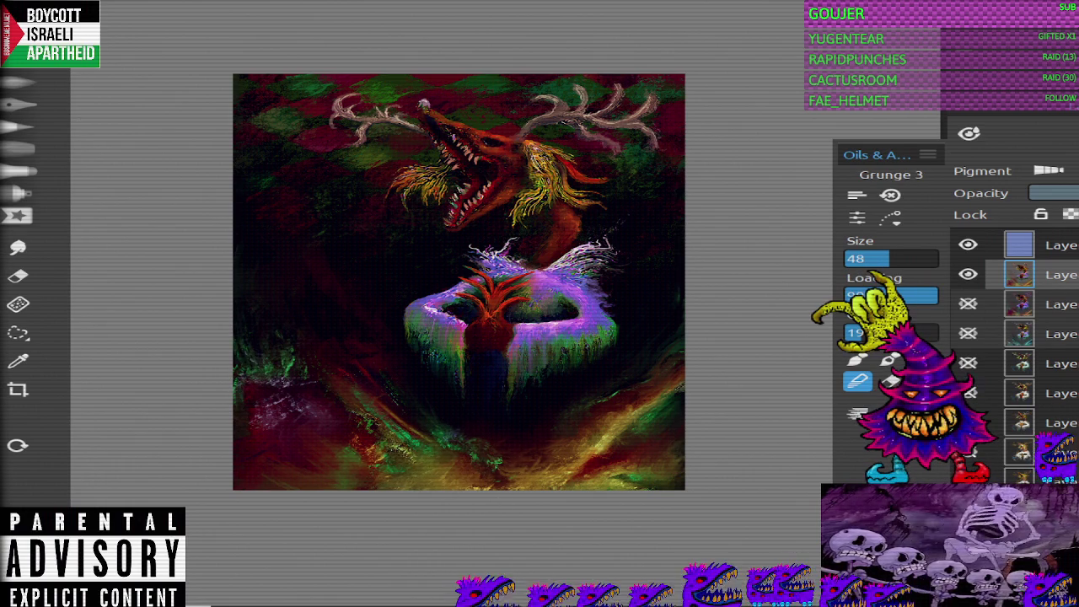
{"action": "key", "text": "b"}
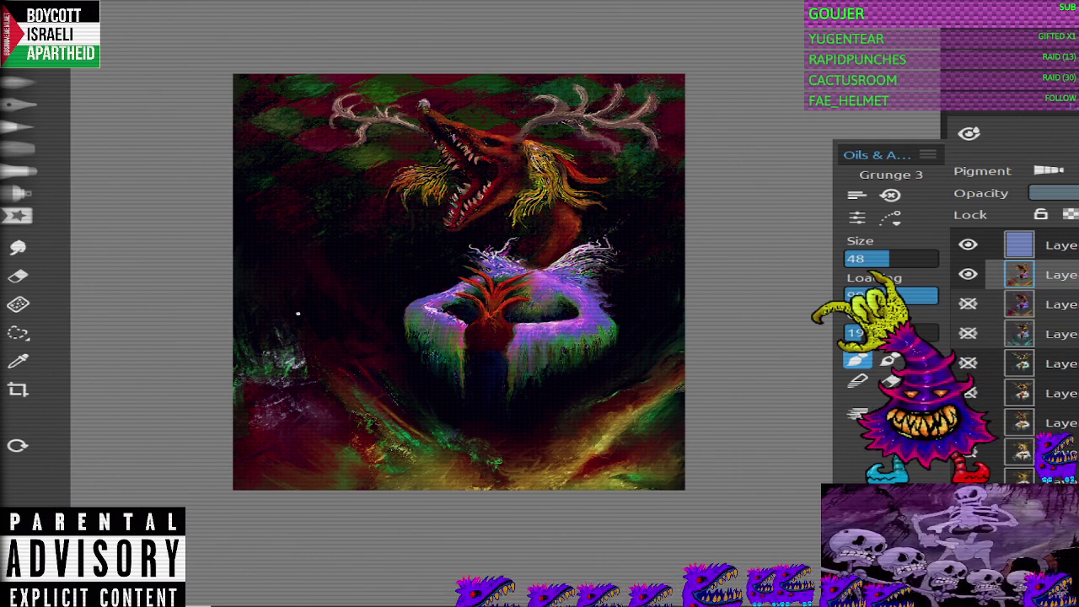
{"action": "mouse_move", "coordinate": [270, 367]}
{"action": "left_mouse_down"}
{"action": "mouse_move", "coordinate": [299, 328]}
{"action": "mouse_move", "coordinate": [287, 354]}
{"action": "left_mouse_up"}
{"action": "key", "text": "e"}
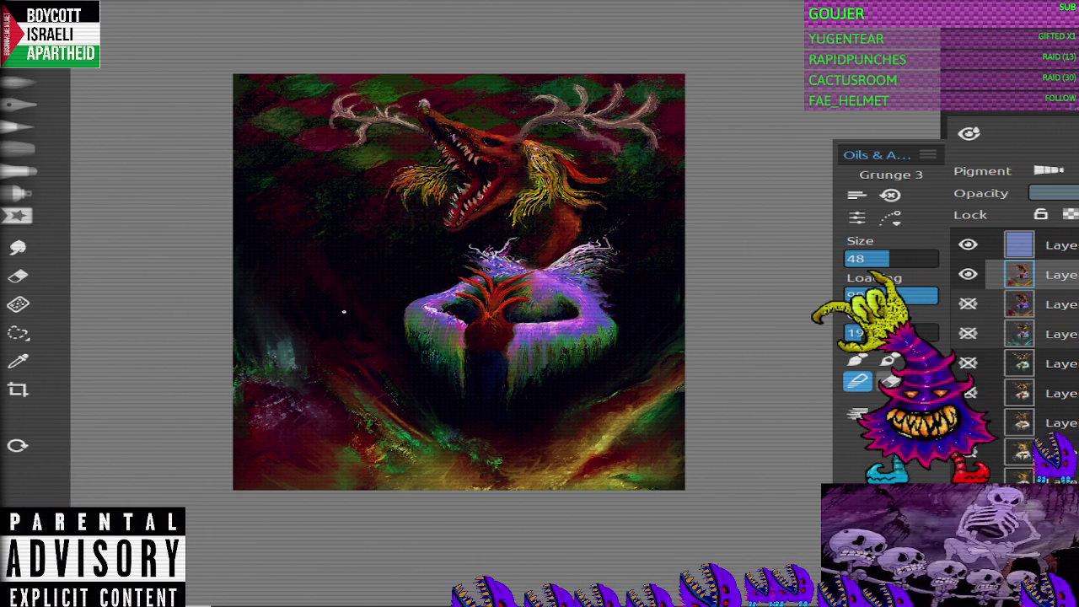
{"action": "key", "text": "e"}
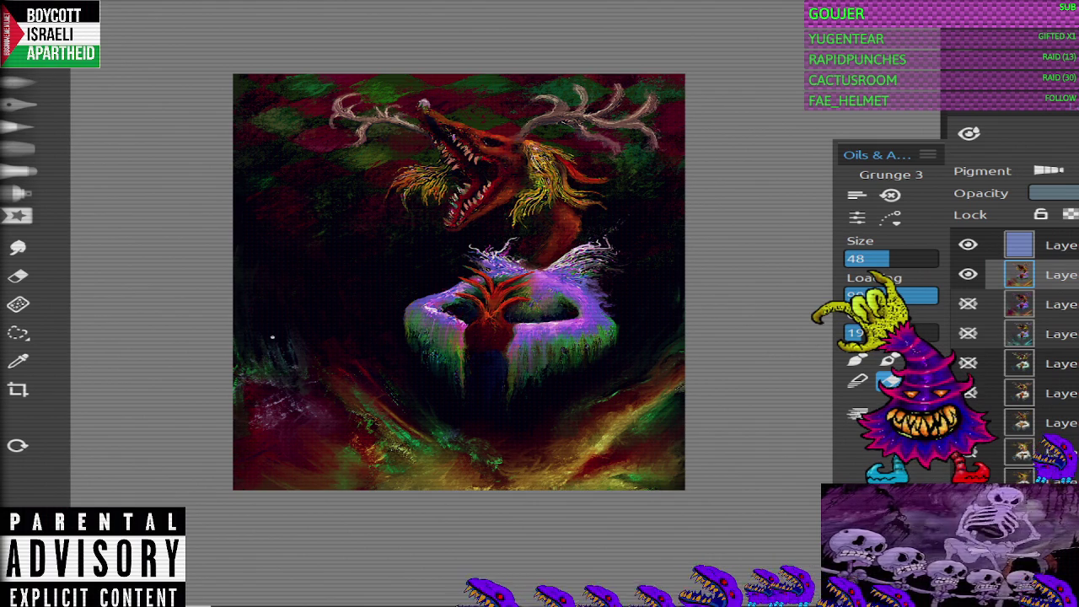
{"action": "left_click", "coordinate": [19, 333]}
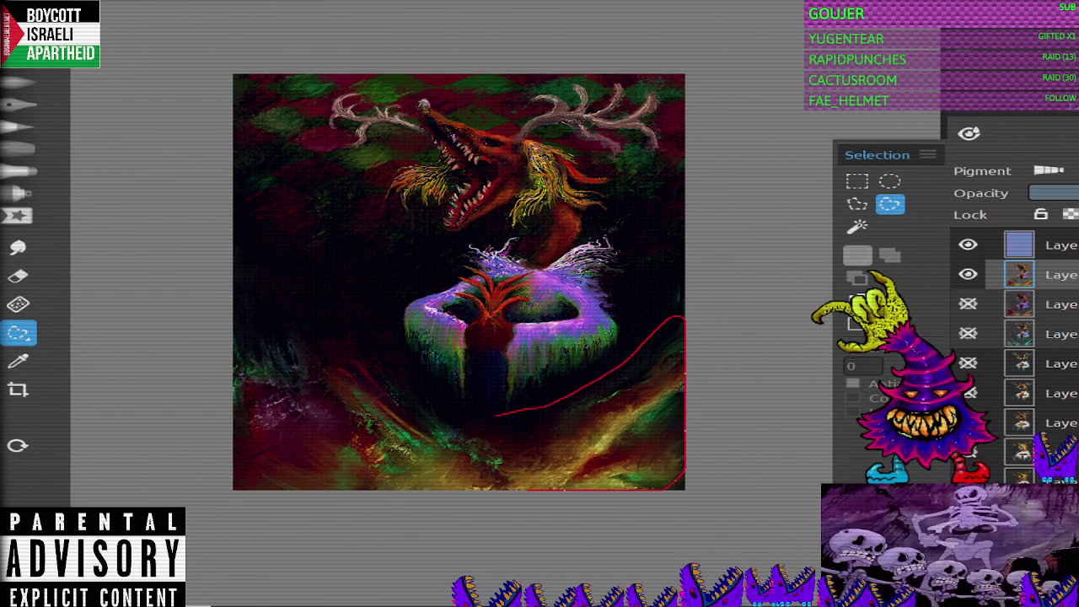
Step: Lasso the lower band, stretch it leftward with Transform, confirm, and deselect
{"action": "left_click_drag", "start_coordinate": [527, 489], "coordinate": [371, 312]}
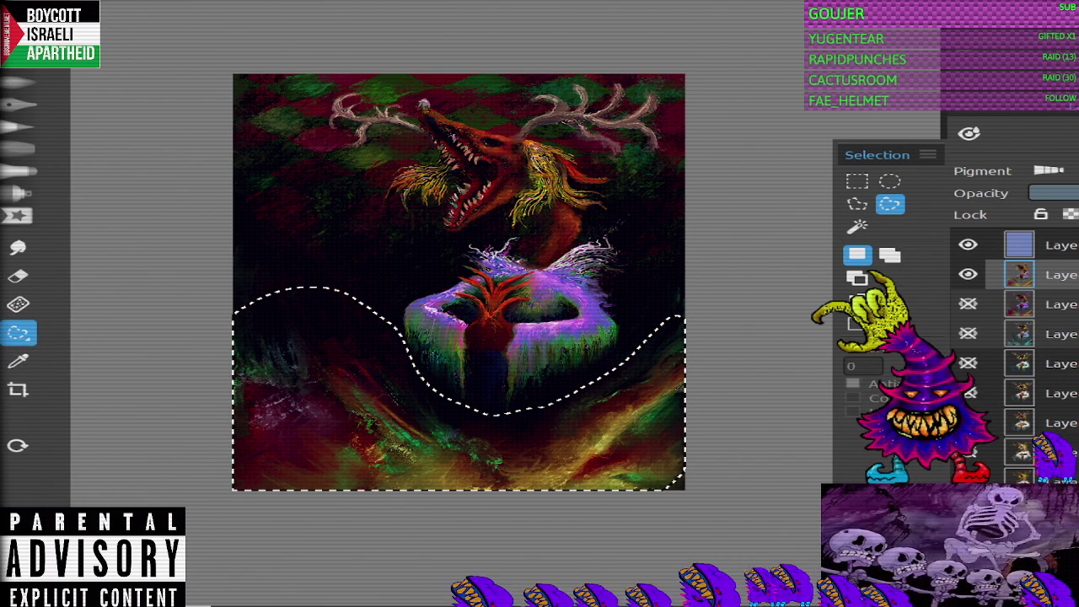
{"action": "left_click", "coordinate": [181, 337]}
{"action": "left_click_drag", "start_coordinate": [232, 388], "coordinate": [180, 388]}
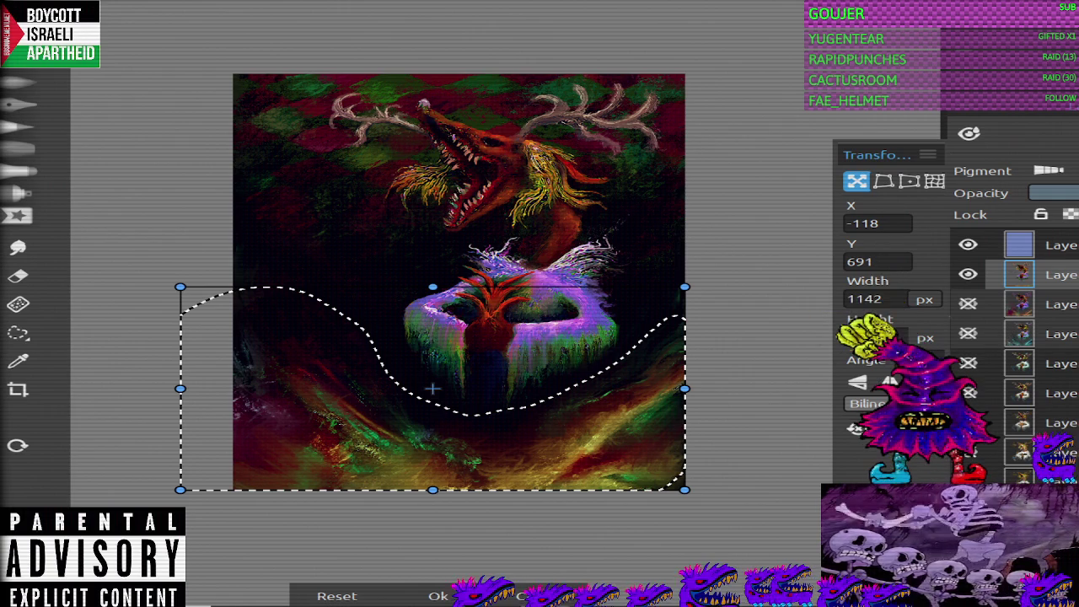
{"action": "left_click", "coordinate": [437, 596]}
{"action": "key", "text": "ctrl+d"}
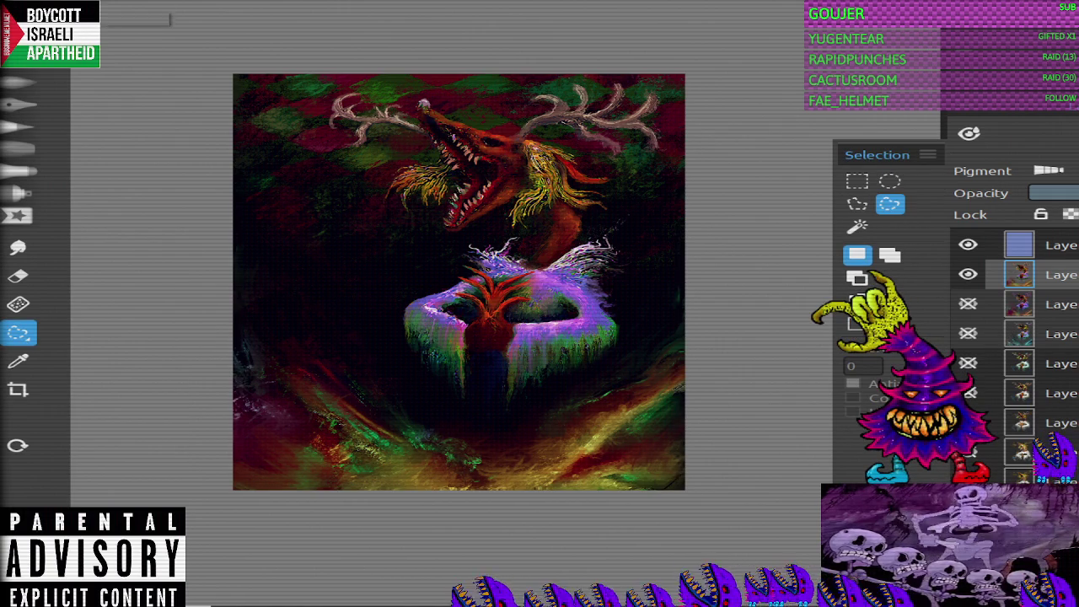
Step: Return to the oil brush and undo the last change
{"action": "key", "text": "o"}
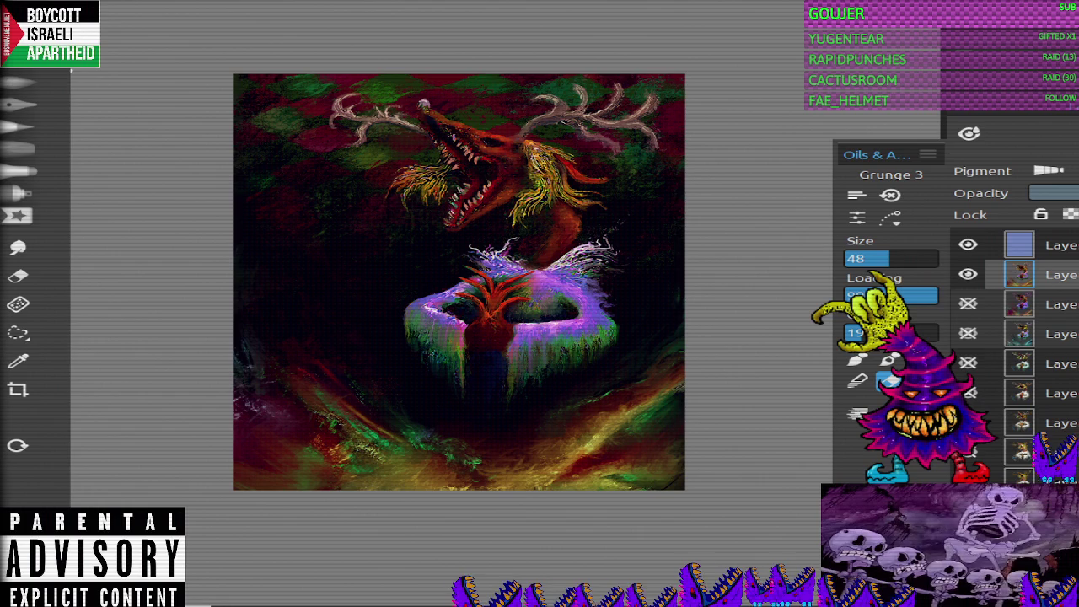
{"action": "scroll", "coordinate": [1012, 337], "scroll_direction": "down", "scroll_amount": 2}
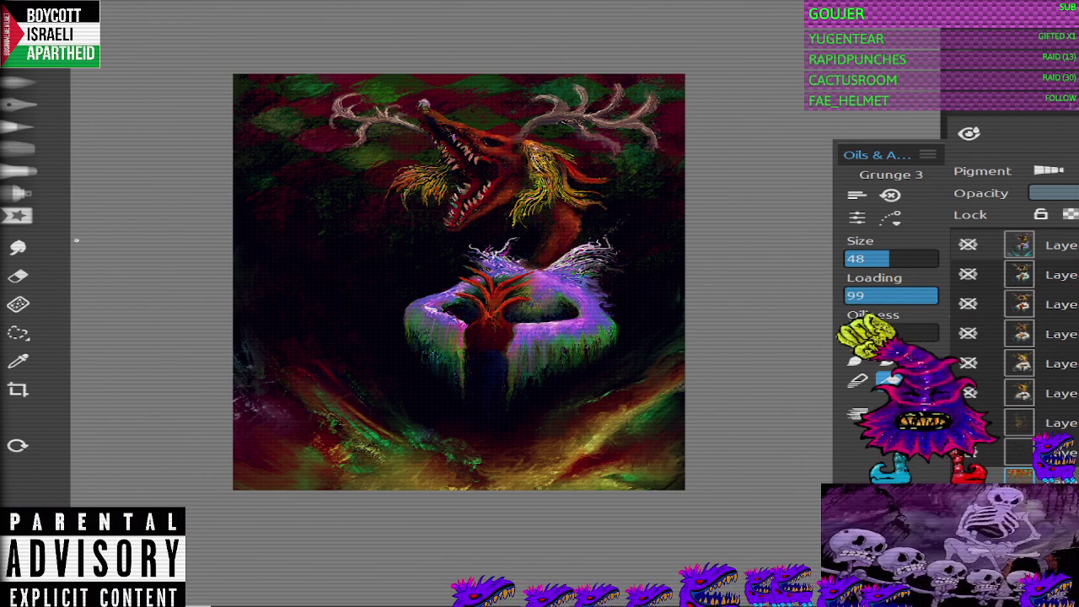
{"action": "key", "text": "ctrl+z"}
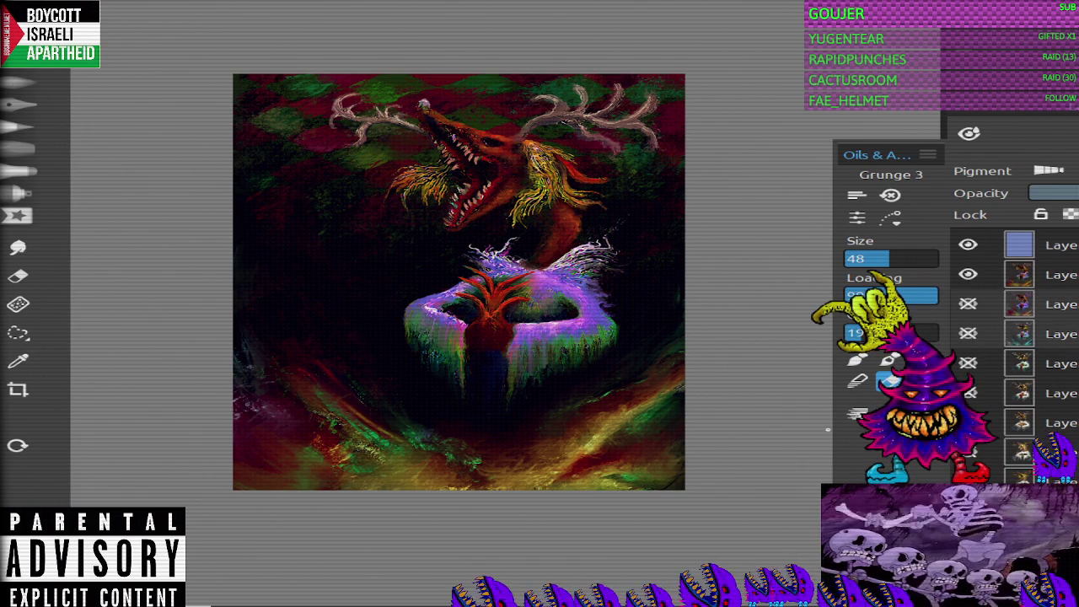
{"action": "left_click", "coordinate": [19, 333]}
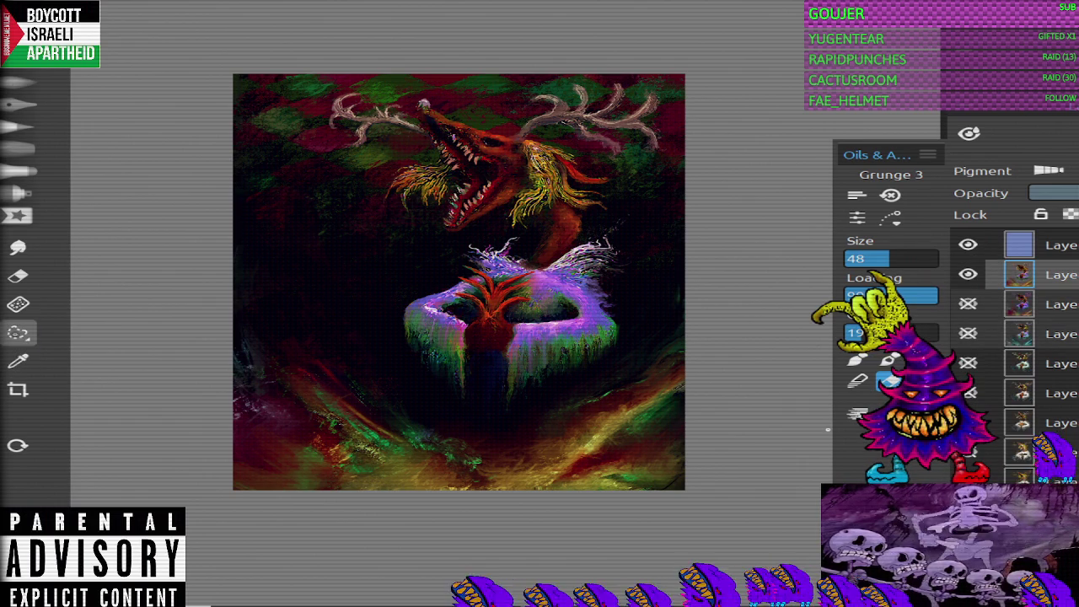
Step: Lasso the creature and mask and perspective-warp them wider by adjusting all four corners
{"action": "mouse_move", "coordinate": [553, 390]}
{"action": "left_mouse_down"}
{"action": "mouse_move", "coordinate": [558, 74]}
{"action": "mouse_move", "coordinate": [473, 418]}
{"action": "left_mouse_up"}
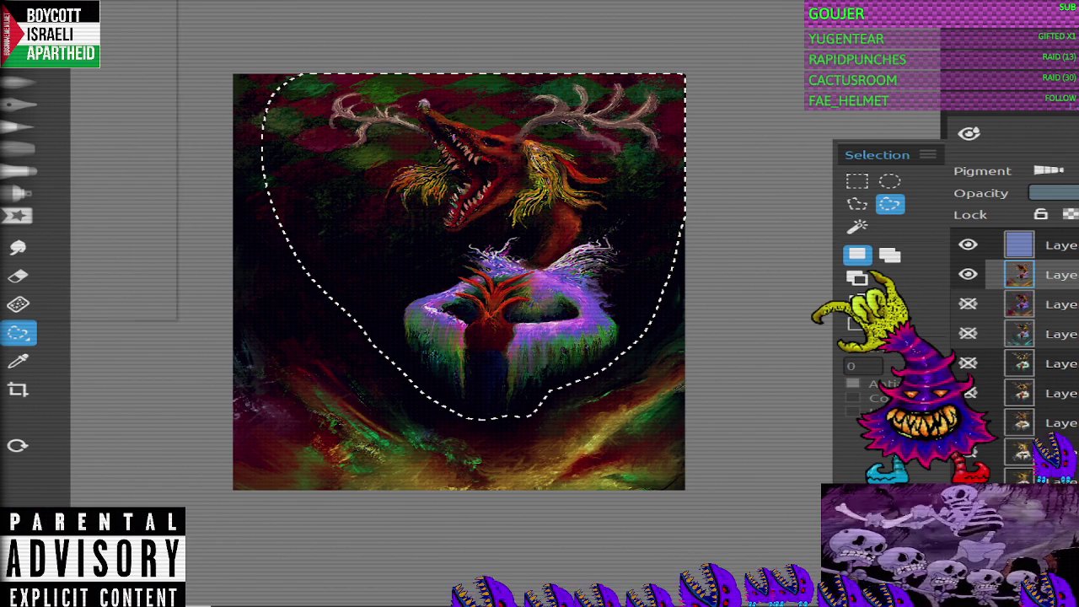
{"action": "key", "text": "alt+e"}
{"action": "key", "text": "Return"}
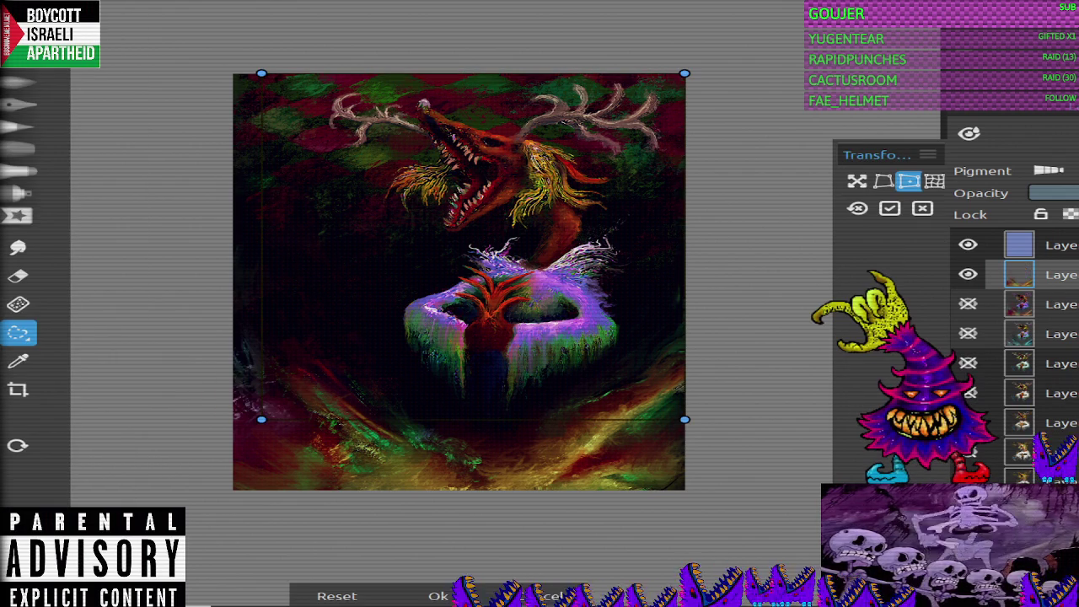
{"action": "left_click_drag", "start_coordinate": [260, 420], "coordinate": [240, 439]}
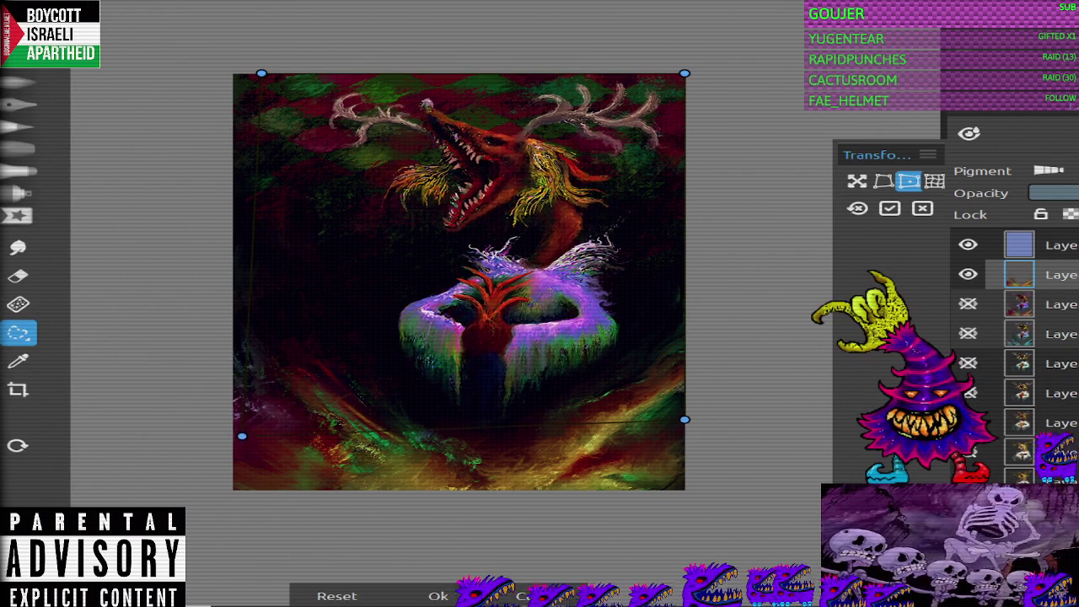
{"action": "left_click_drag", "start_coordinate": [262, 74], "coordinate": [250, 77]}
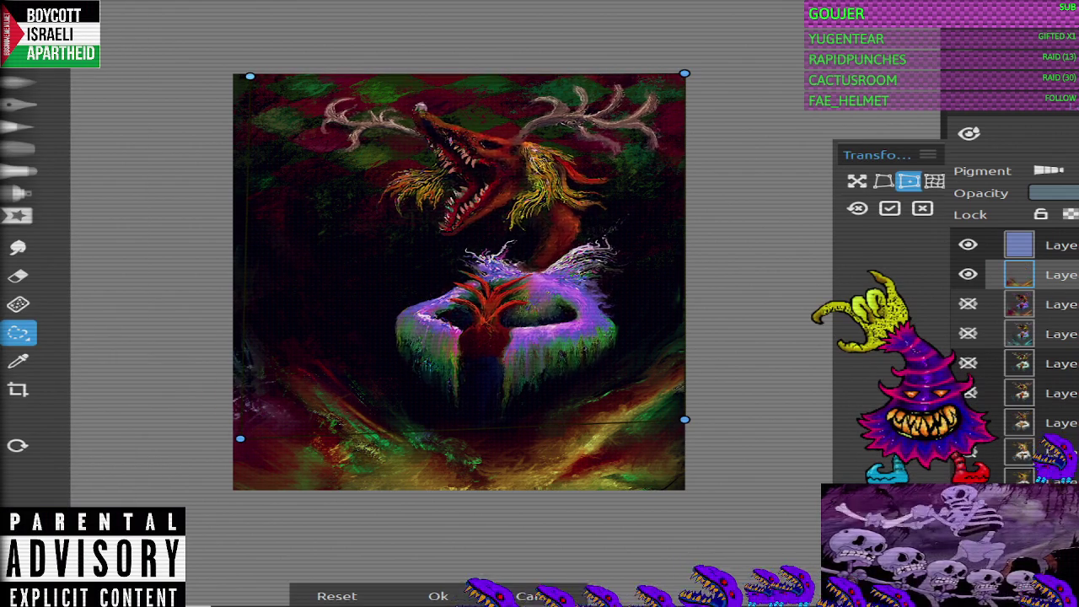
{"action": "left_click_drag", "start_coordinate": [684, 73], "coordinate": [656, 68]}
{"action": "left_click_drag", "start_coordinate": [684, 419], "coordinate": [656, 442]}
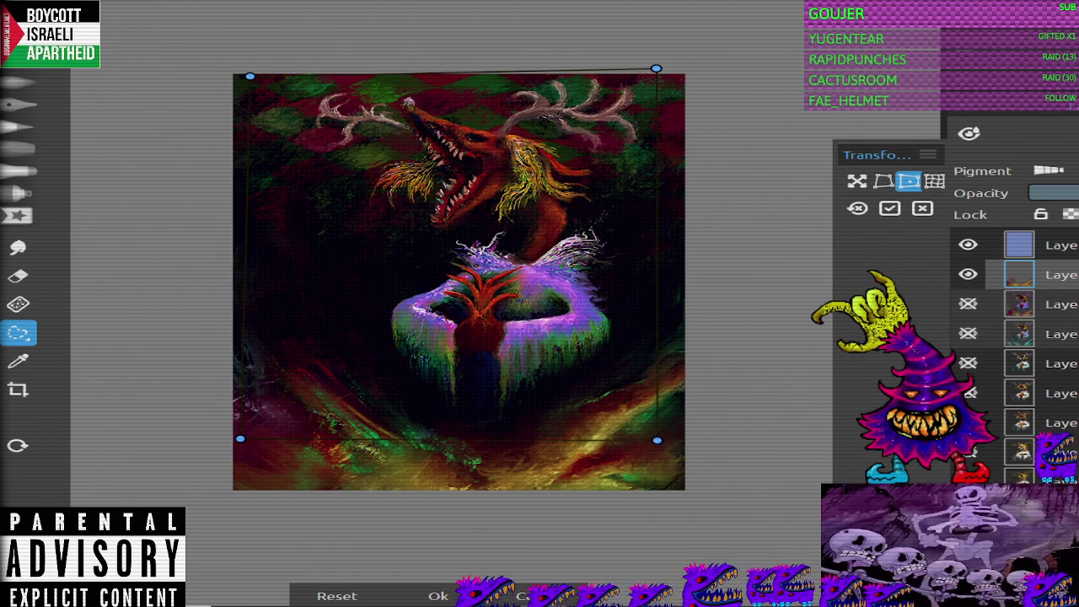
{"action": "mouse_move", "coordinate": [656, 441]}
{"action": "left_mouse_down"}
{"action": "mouse_move", "coordinate": [678, 434]}
{"action": "mouse_move", "coordinate": [667, 432]}
{"action": "left_mouse_up"}
{"action": "left_click_drag", "start_coordinate": [250, 76], "coordinate": [243, 72]}
{"action": "left_click_drag", "start_coordinate": [656, 68], "coordinate": [665, 68]}
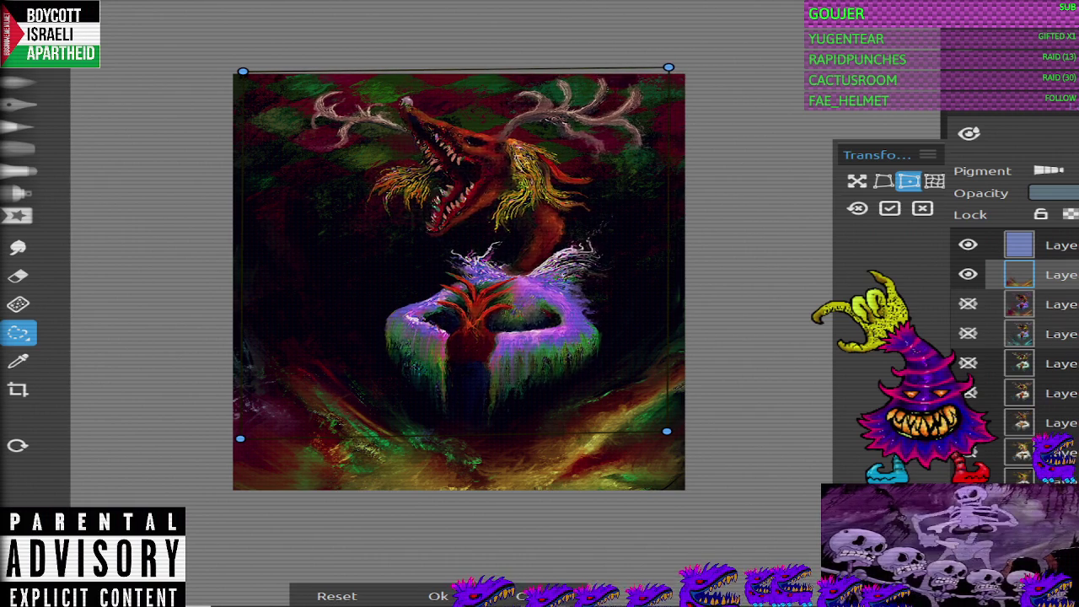
{"action": "key", "text": "Return"}
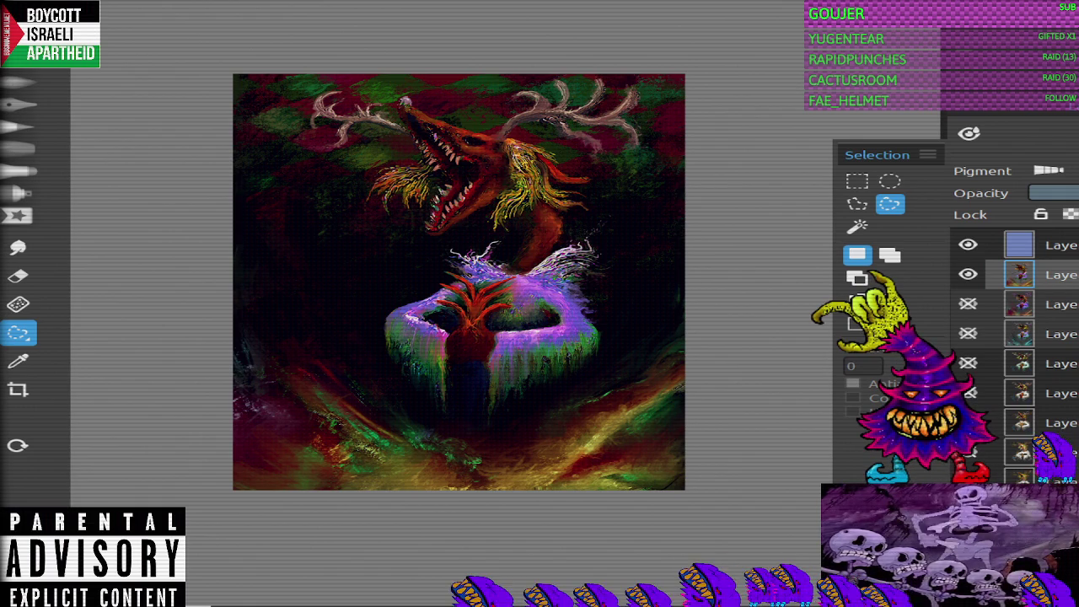
{"action": "scroll", "coordinate": [568, 146], "scroll_direction": "up", "scroll_amount": 3}
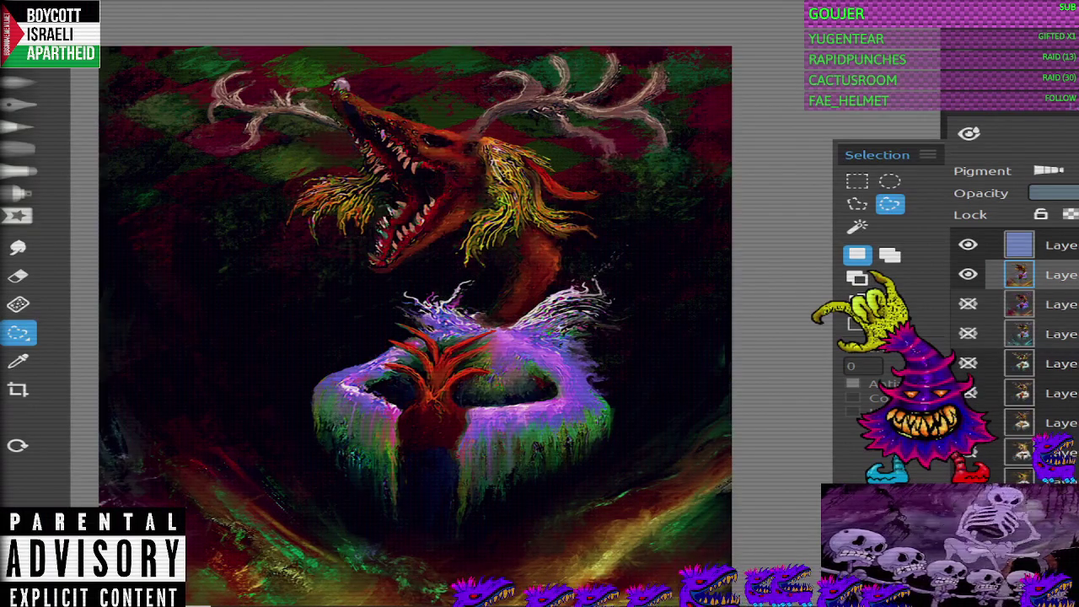
Step: Lasso the left antler, perspective-stretch its top-left corner up and outward, then deselect
{"action": "left_click_drag", "start_coordinate": [305, 60], "coordinate": [342, 156]}
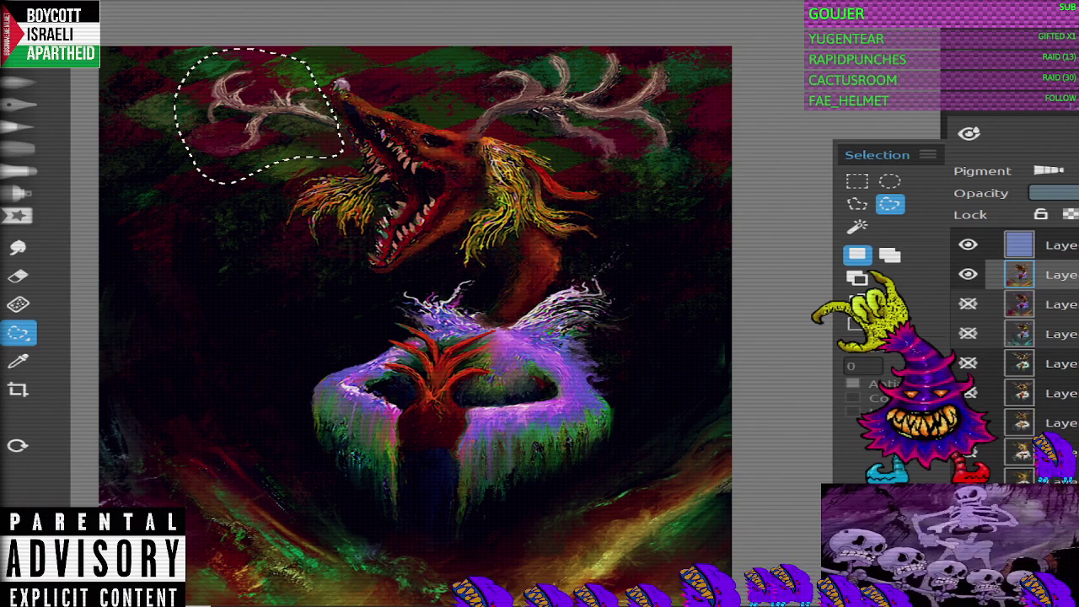
{"action": "left_click", "coordinate": [51, 337]}
{"action": "left_click", "coordinate": [193, 376]}
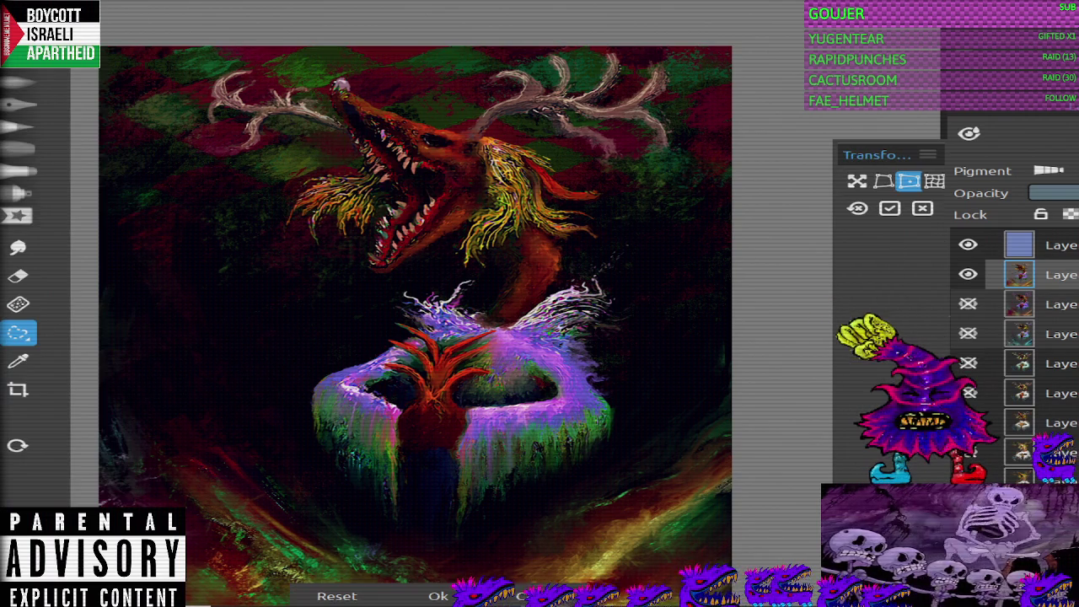
{"action": "left_click_drag", "start_coordinate": [173, 49], "coordinate": [139, 43]}
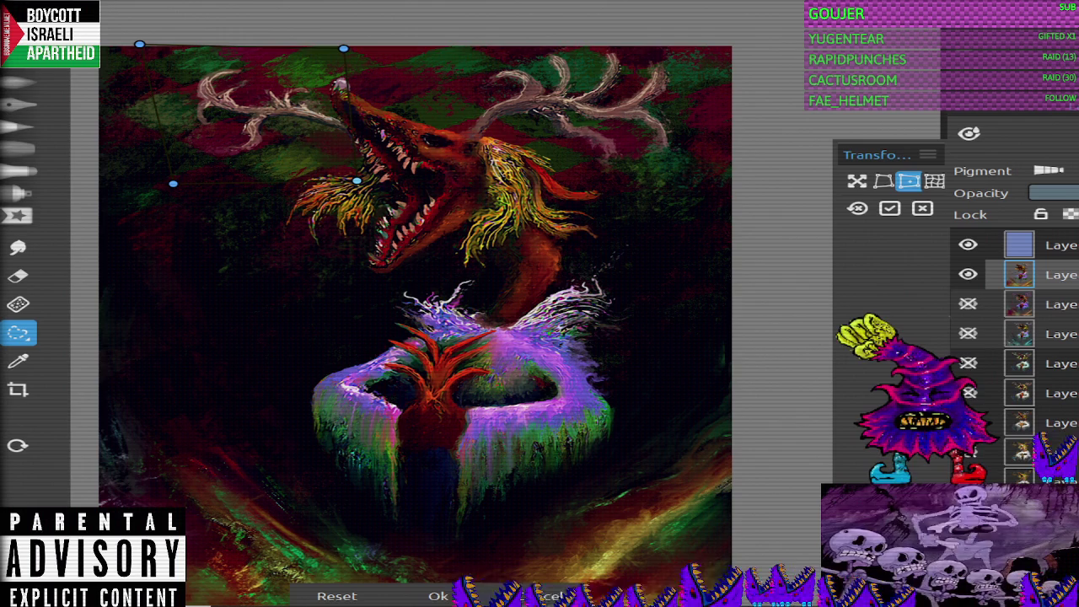
{"action": "left_click", "coordinate": [439, 596]}
{"action": "left_click", "coordinate": [889, 254]}
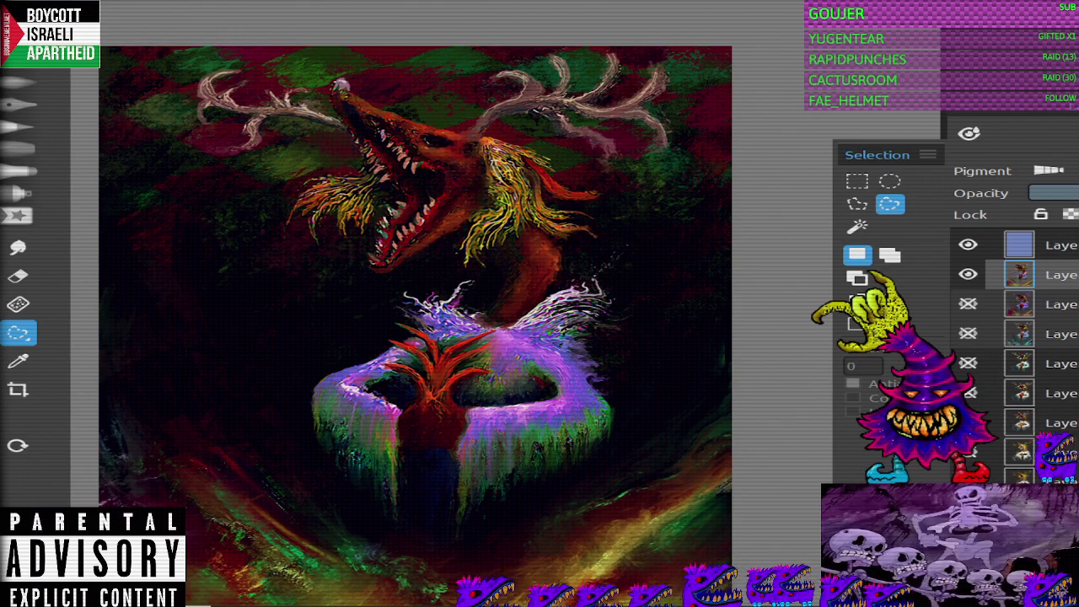
Step: Smudge both antlers' tines and the snout tip into the background, then return to Grunge 3
{"action": "key", "text": "s"}
{"action": "left_click_drag", "start_coordinate": [283, 84], "coordinate": [203, 135]}
{"action": "mouse_move", "coordinate": [270, 106]}
{"action": "left_mouse_down"}
{"action": "mouse_move", "coordinate": [209, 139]}
{"action": "mouse_move", "coordinate": [241, 164]}
{"action": "left_mouse_up"}
{"action": "mouse_move", "coordinate": [261, 118]}
{"action": "left_mouse_down"}
{"action": "mouse_move", "coordinate": [371, 87]}
{"action": "mouse_move", "coordinate": [341, 93]}
{"action": "left_mouse_up"}
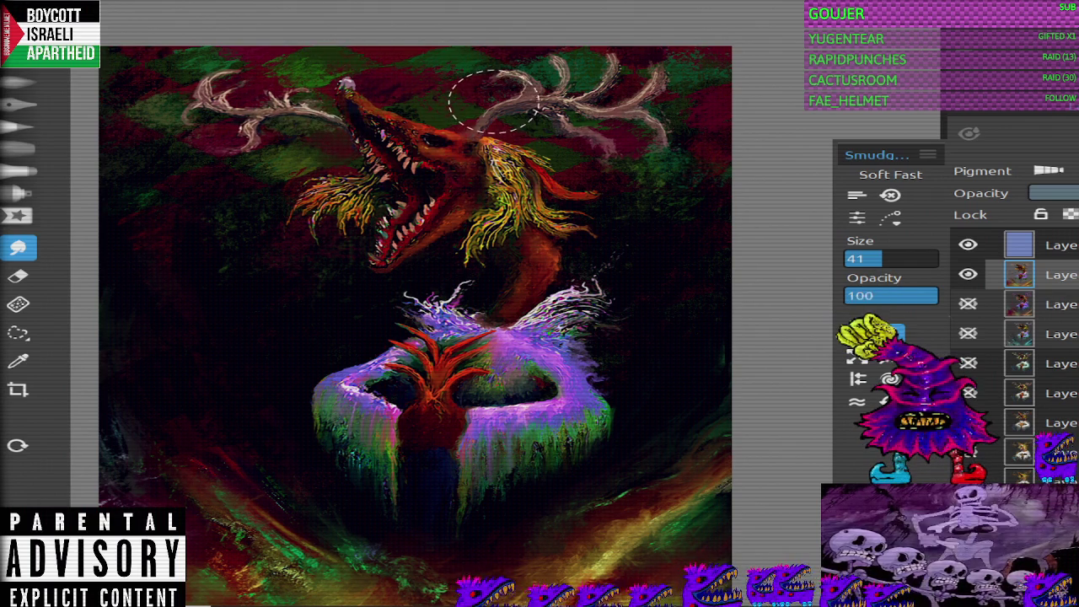
{"action": "left_click_drag", "start_coordinate": [493, 101], "coordinate": [537, 74]}
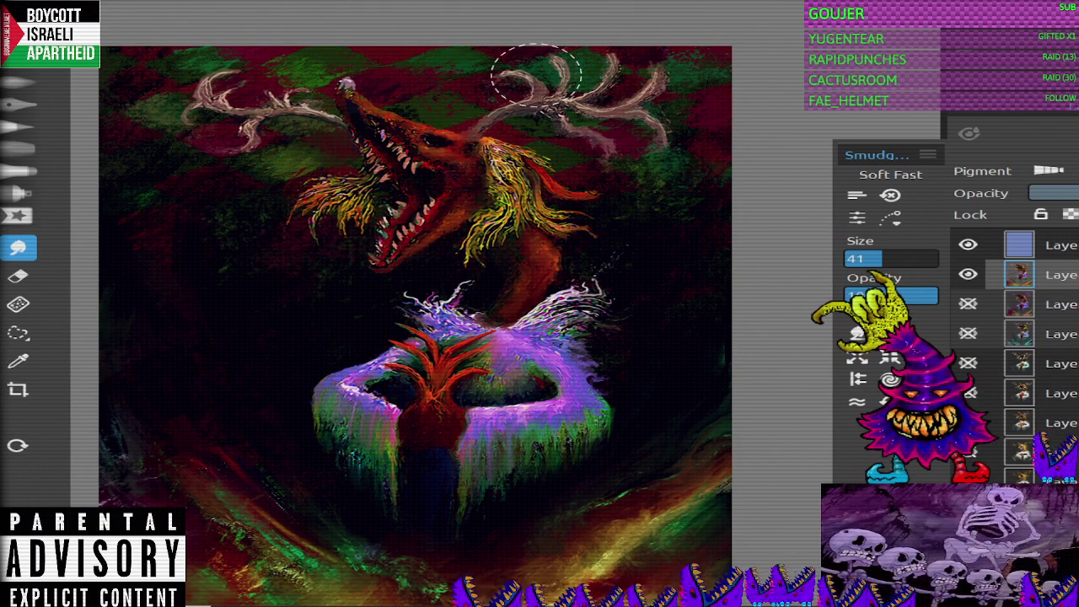
{"action": "mouse_move", "coordinate": [212, 164]}
{"action": "left_mouse_down"}
{"action": "mouse_move", "coordinate": [173, 179]}
{"action": "mouse_move", "coordinate": [202, 126]}
{"action": "left_mouse_up"}
{"action": "mouse_move", "coordinate": [188, 87]}
{"action": "left_mouse_down"}
{"action": "mouse_move", "coordinate": [177, 122]}
{"action": "mouse_move", "coordinate": [144, 132]}
{"action": "mouse_move", "coordinate": [156, 107]}
{"action": "left_mouse_up"}
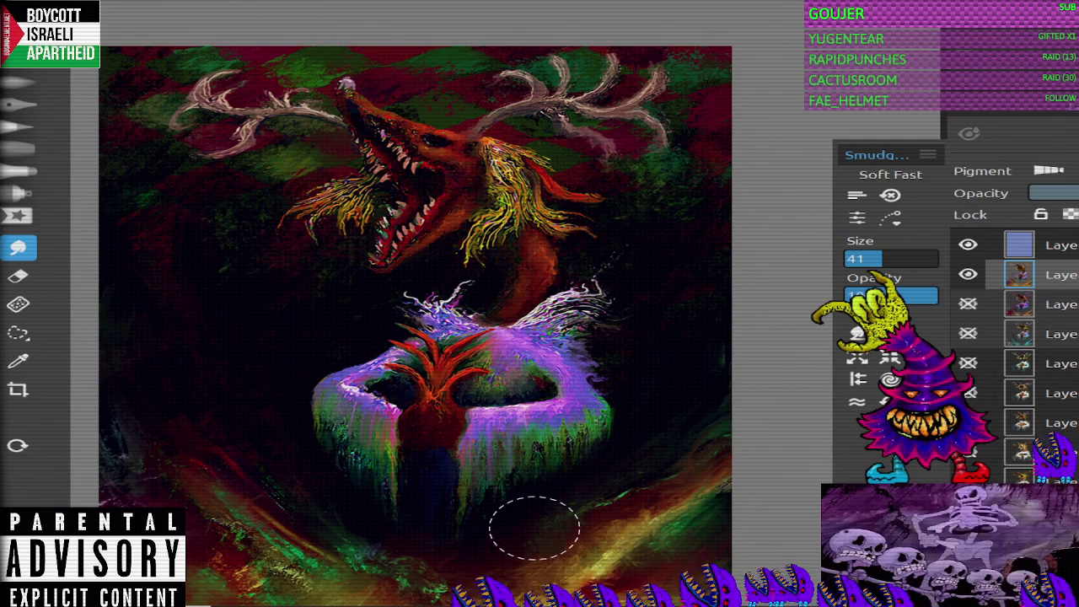
{"action": "scroll", "coordinate": [534, 527], "scroll_direction": "down", "scroll_amount": 3}
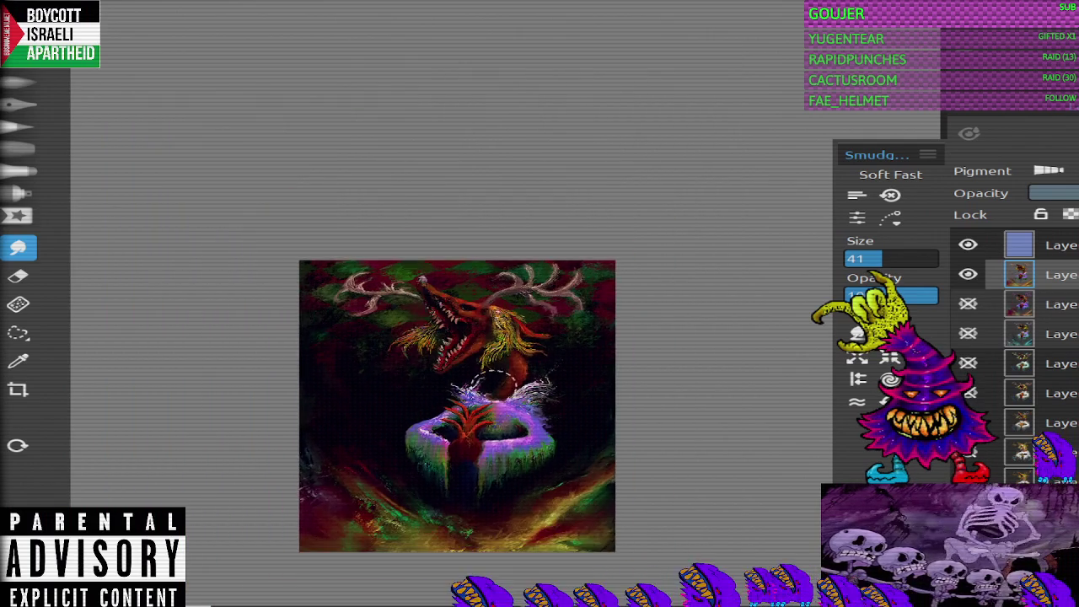
{"action": "scroll", "coordinate": [452, 483], "scroll_direction": "up", "scroll_amount": 2}
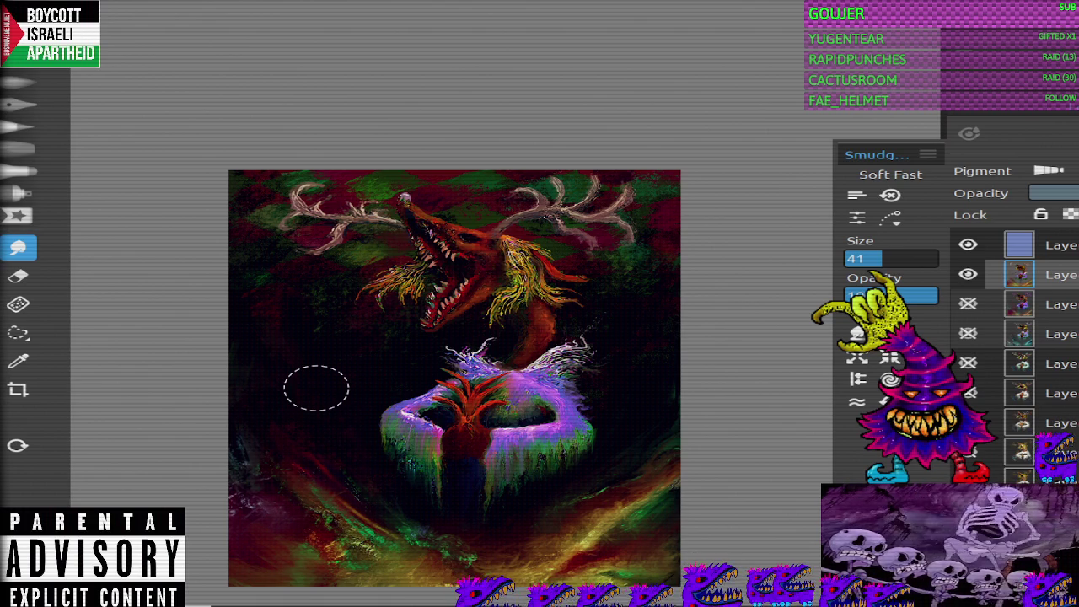
{"action": "key", "text": "b"}
{"action": "key", "text": "b"}
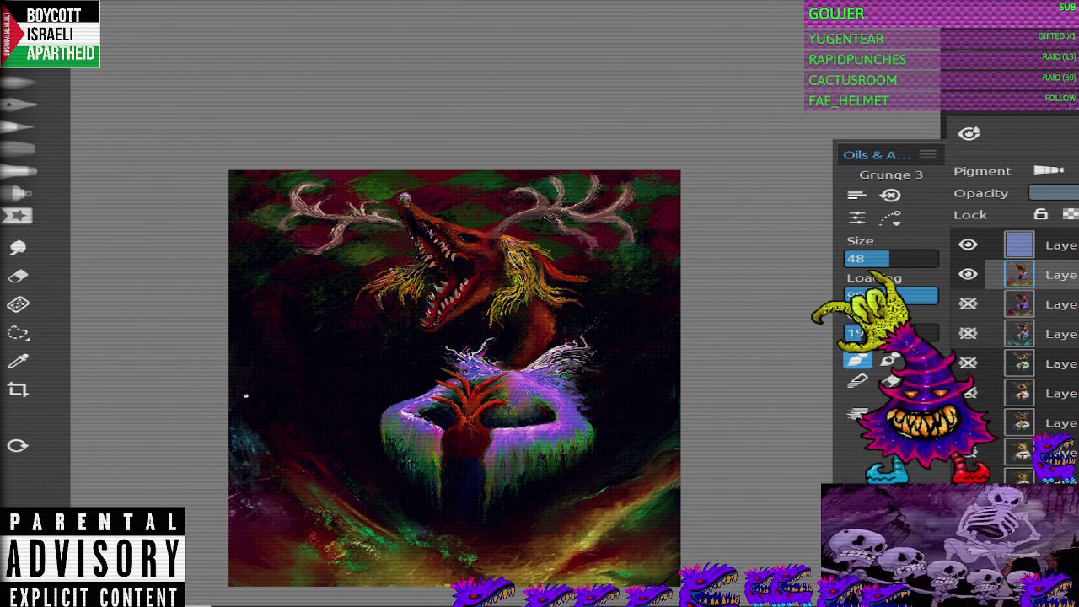
Step: Paint teal strokes near the left edge, erase and darken them, then return to the Grunge 3 brush
{"action": "mouse_move", "coordinate": [246, 395]}
{"action": "left_mouse_down"}
{"action": "mouse_move", "coordinate": [241, 446]}
{"action": "mouse_move", "coordinate": [255, 450]}
{"action": "mouse_move", "coordinate": [270, 417]}
{"action": "mouse_move", "coordinate": [358, 488]}
{"action": "left_mouse_up"}
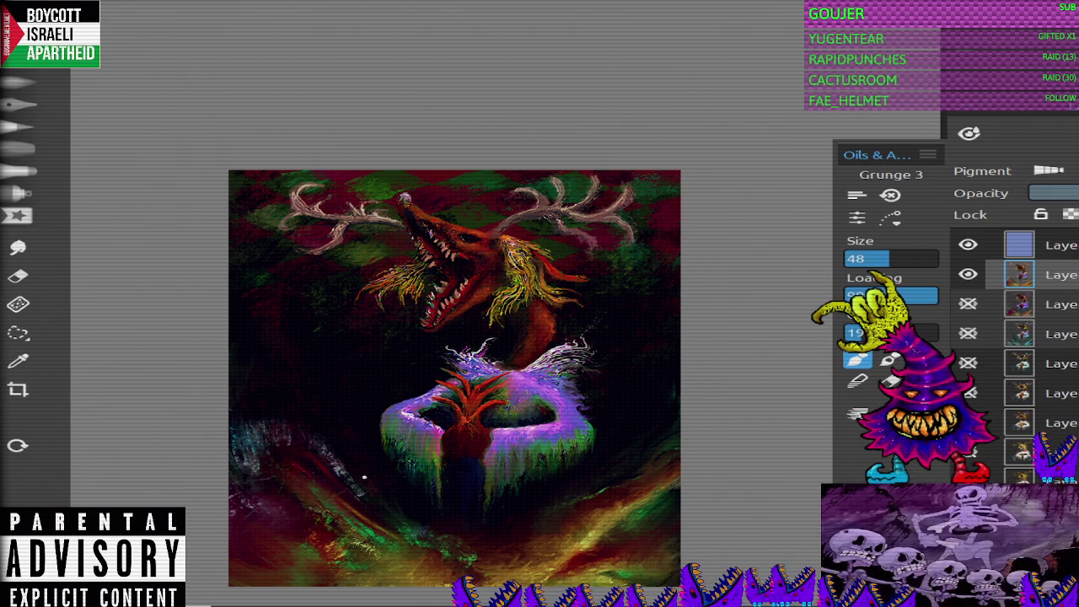
{"action": "key", "text": "e"}
{"action": "mouse_move", "coordinate": [236, 455]}
{"action": "left_mouse_down"}
{"action": "mouse_move", "coordinate": [289, 417]}
{"action": "mouse_move", "coordinate": [237, 430]}
{"action": "left_mouse_up"}
{"action": "mouse_move", "coordinate": [334, 462]}
{"action": "left_mouse_down"}
{"action": "mouse_move", "coordinate": [371, 498]}
{"action": "mouse_move", "coordinate": [337, 465]}
{"action": "left_mouse_up"}
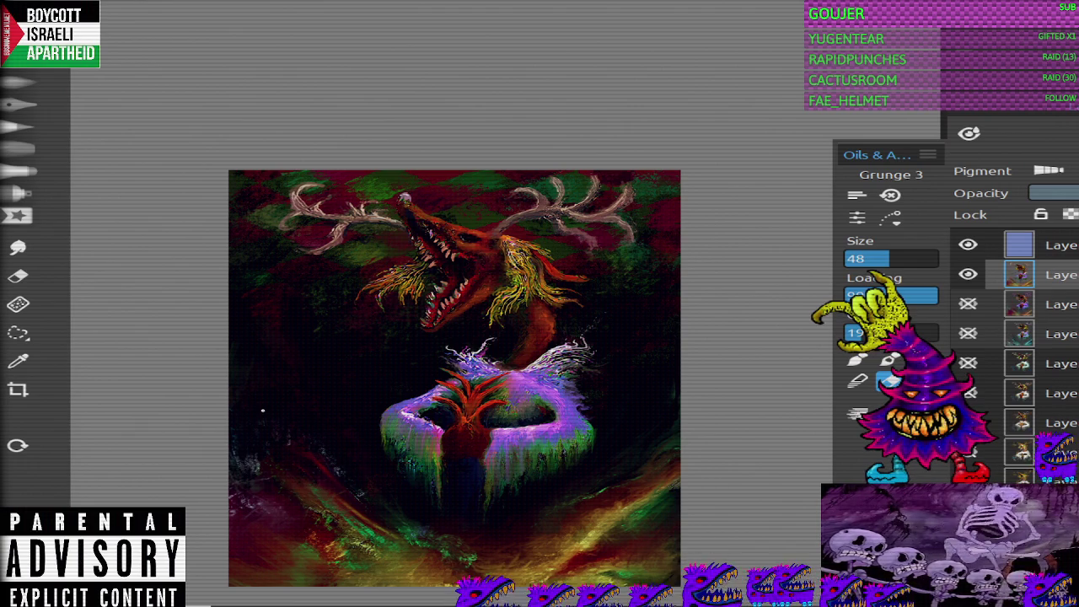
{"action": "key", "text": "b"}
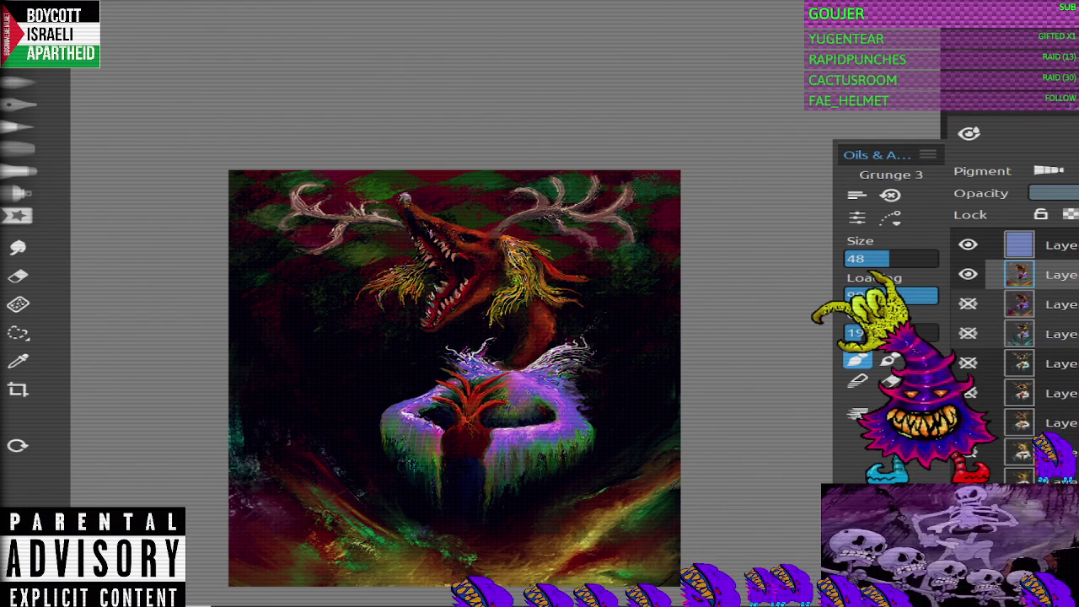
{"action": "left_click_drag", "start_coordinate": [455, 377], "coordinate": [479, 357]}
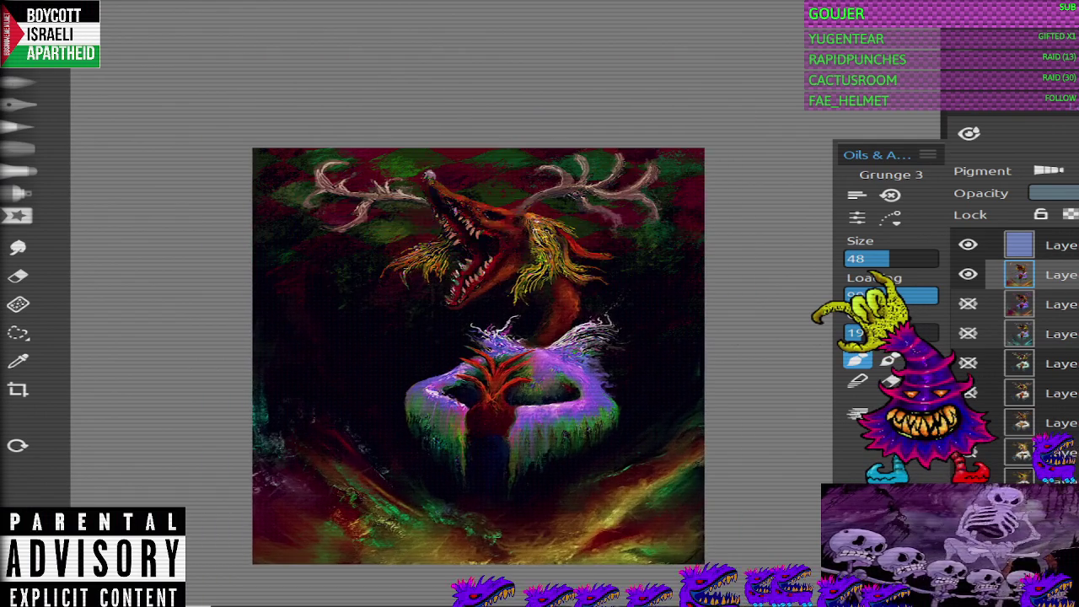
Step: Zoom into the painting, then switch from smudge to the Tilted Hard pencil at size 1
{"action": "scroll", "coordinate": [367, 460], "scroll_direction": "up", "scroll_amount": 1}
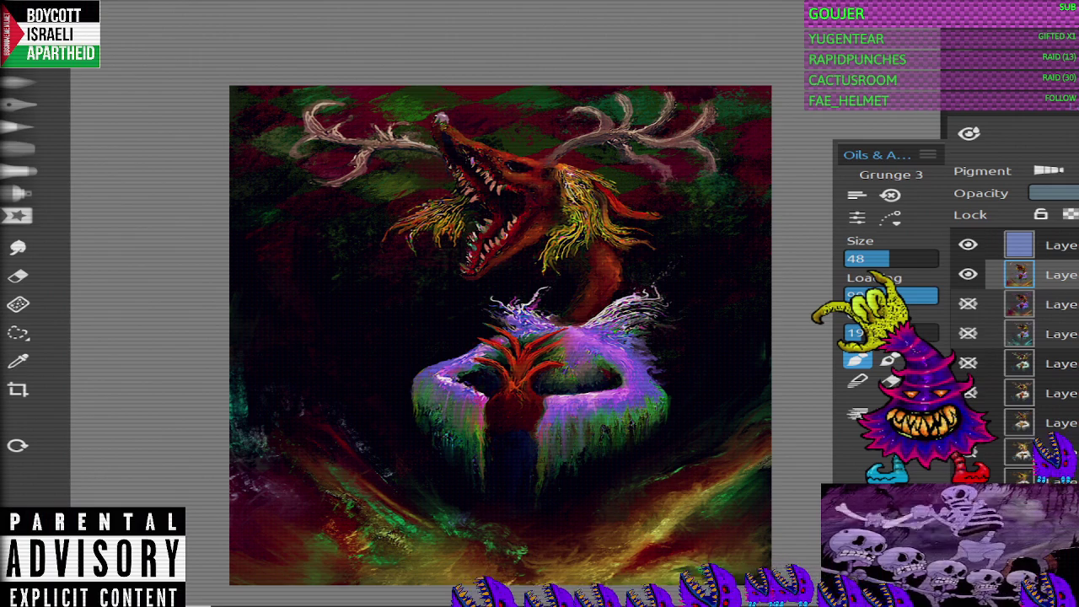
{"action": "left_click_drag", "start_coordinate": [500, 335], "coordinate": [529, 321]}
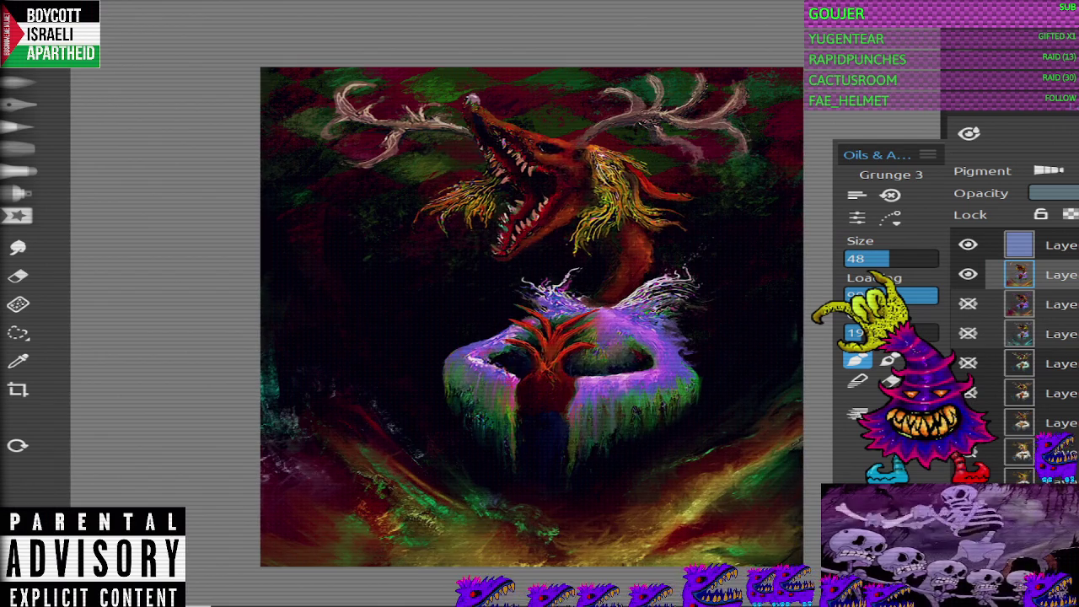
{"action": "key", "text": "s"}
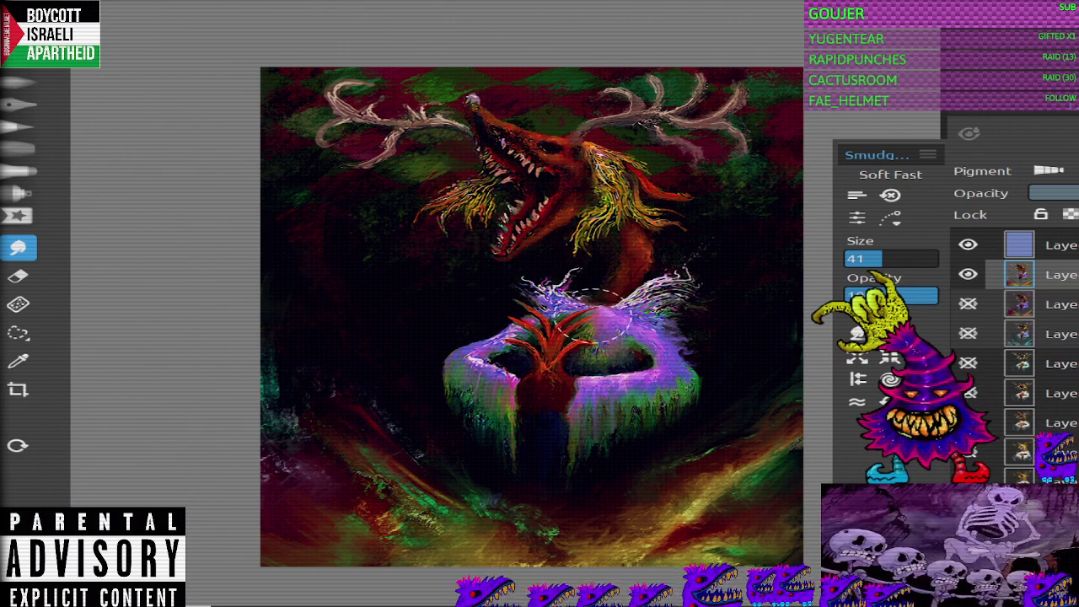
{"action": "left_click", "coordinate": [18, 126]}
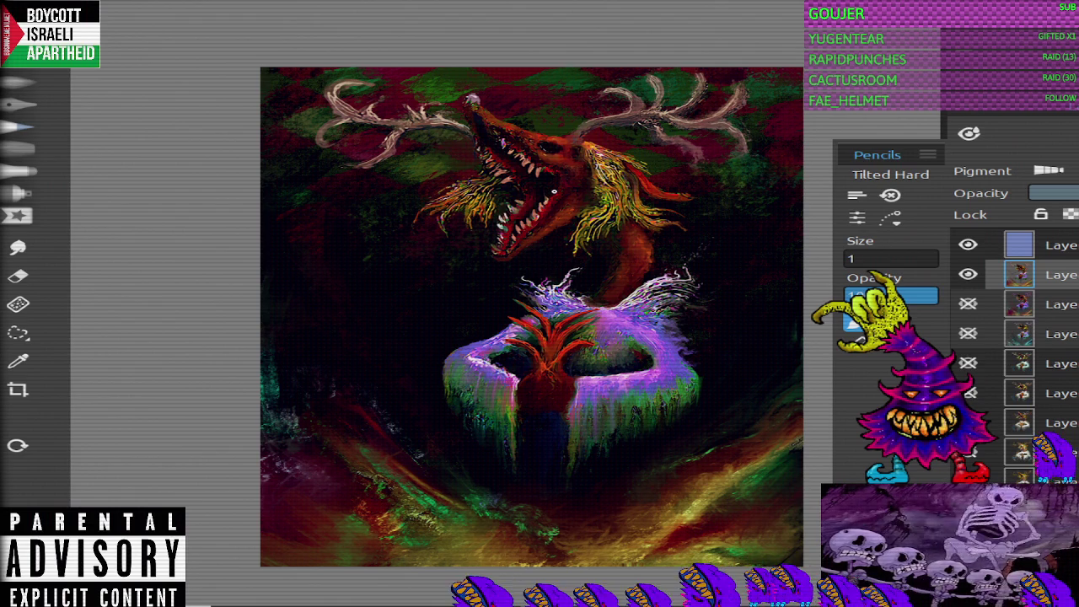
Step: Open Curves and lower the Red channel curve to pull red out of the painting
{"action": "left_click", "coordinate": [102, 37]}
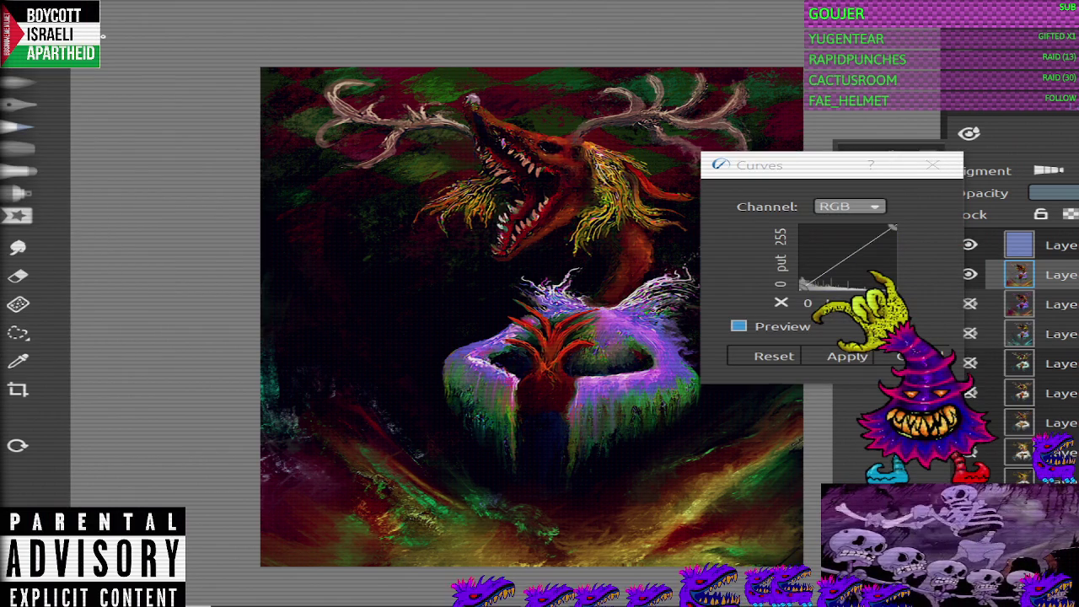
{"action": "left_click", "coordinate": [850, 206]}
{"action": "left_click", "coordinate": [850, 226]}
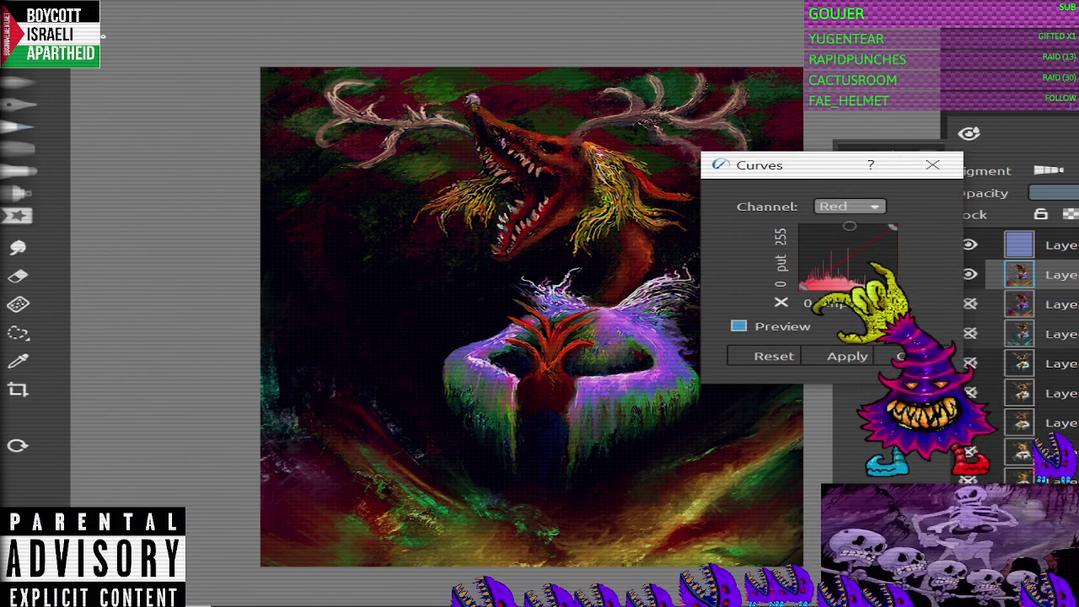
{"action": "mouse_move", "coordinate": [869, 247]}
{"action": "left_mouse_down"}
{"action": "mouse_move", "coordinate": [870, 287]}
{"action": "mouse_move", "coordinate": [803, 229]}
{"action": "mouse_move", "coordinate": [861, 267]}
{"action": "mouse_move", "coordinate": [855, 258]}
{"action": "left_mouse_up"}
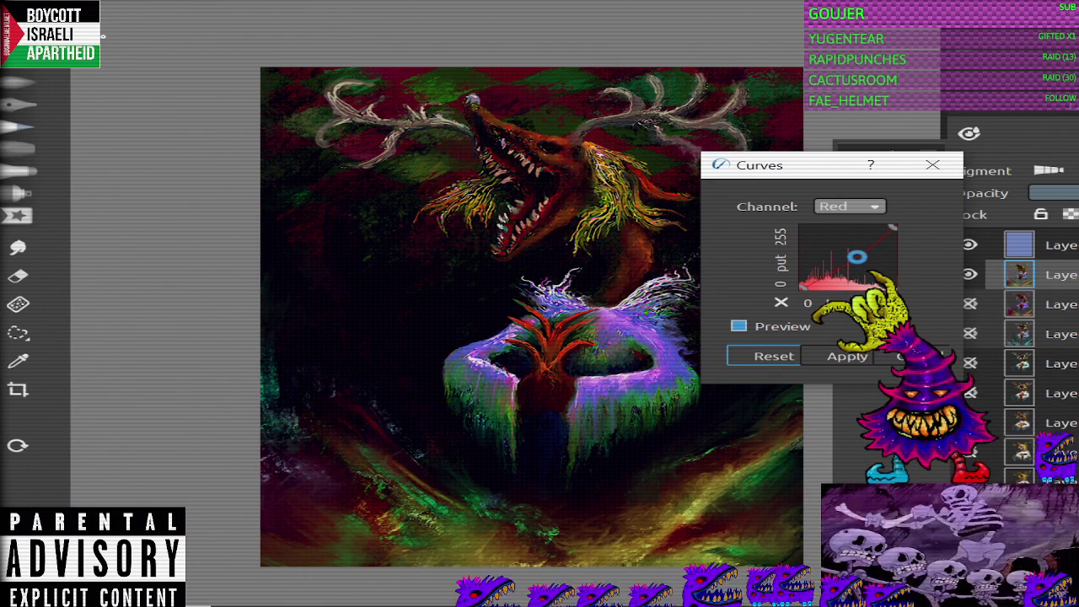
{"action": "mouse_move", "coordinate": [880, 257]}
{"action": "left_mouse_down"}
{"action": "mouse_move", "coordinate": [879, 266]}
{"action": "mouse_move", "coordinate": [880, 256]}
{"action": "mouse_move", "coordinate": [857, 256]}
{"action": "left_mouse_up"}
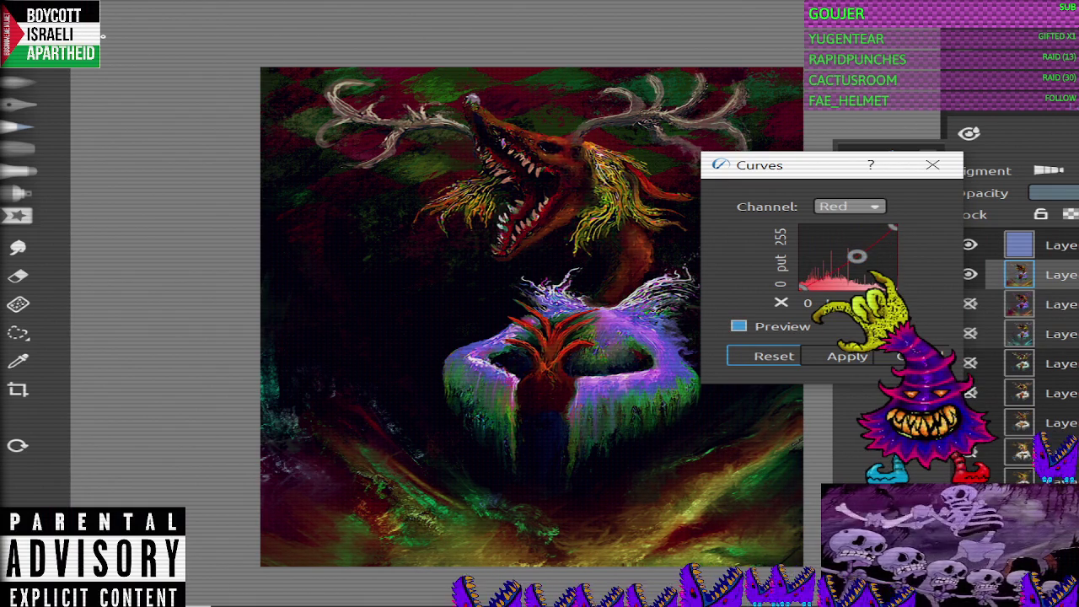
Step: Raise the Blue curve strongly, then ease it back to a milder boost
{"action": "left_click", "coordinate": [850, 206]}
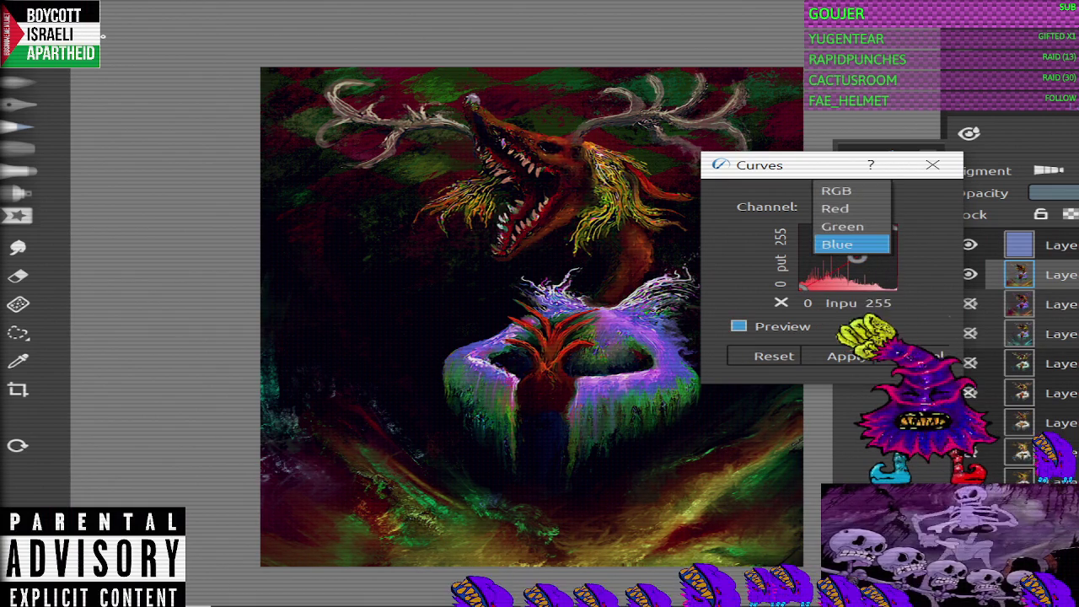
{"action": "left_click", "coordinate": [902, 238]}
{"action": "left_click_drag", "start_coordinate": [852, 249], "coordinate": [833, 225]}
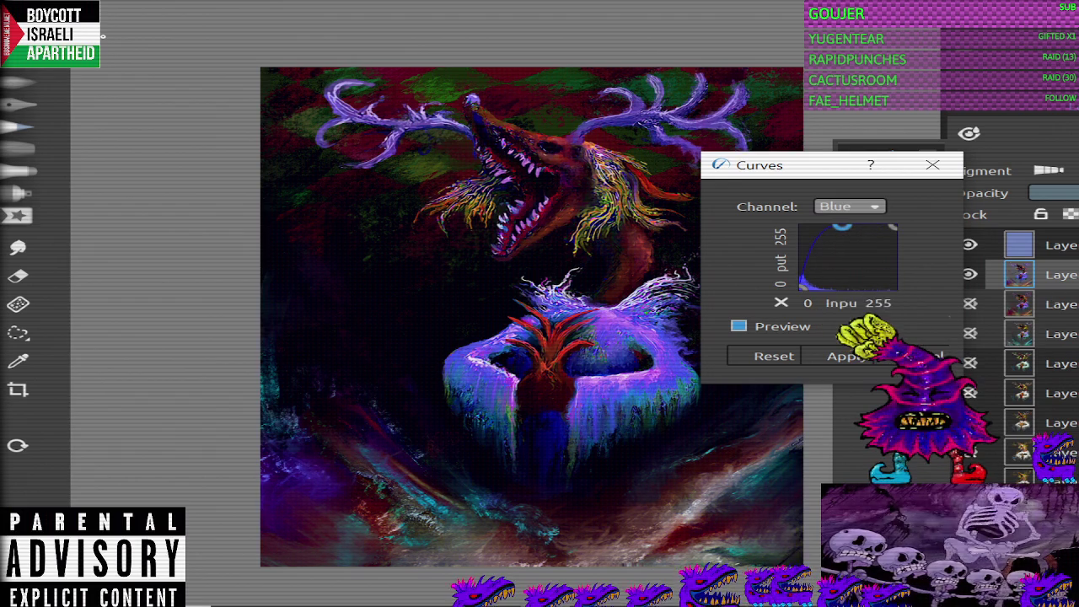
{"action": "left_click_drag", "start_coordinate": [833, 224], "coordinate": [842, 235]}
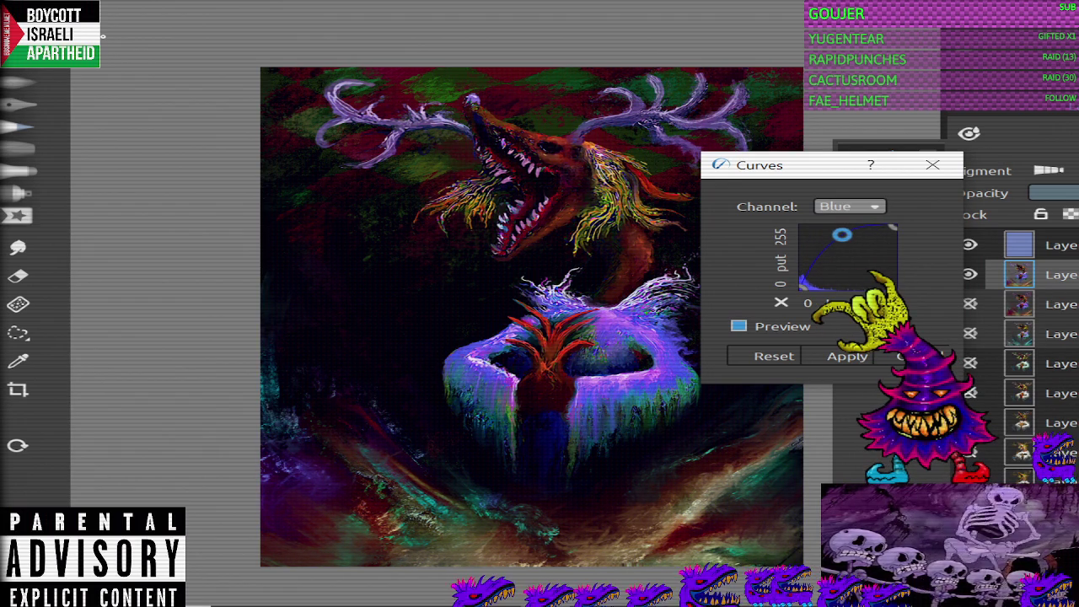
{"action": "left_click_drag", "start_coordinate": [843, 235], "coordinate": [848, 237]}
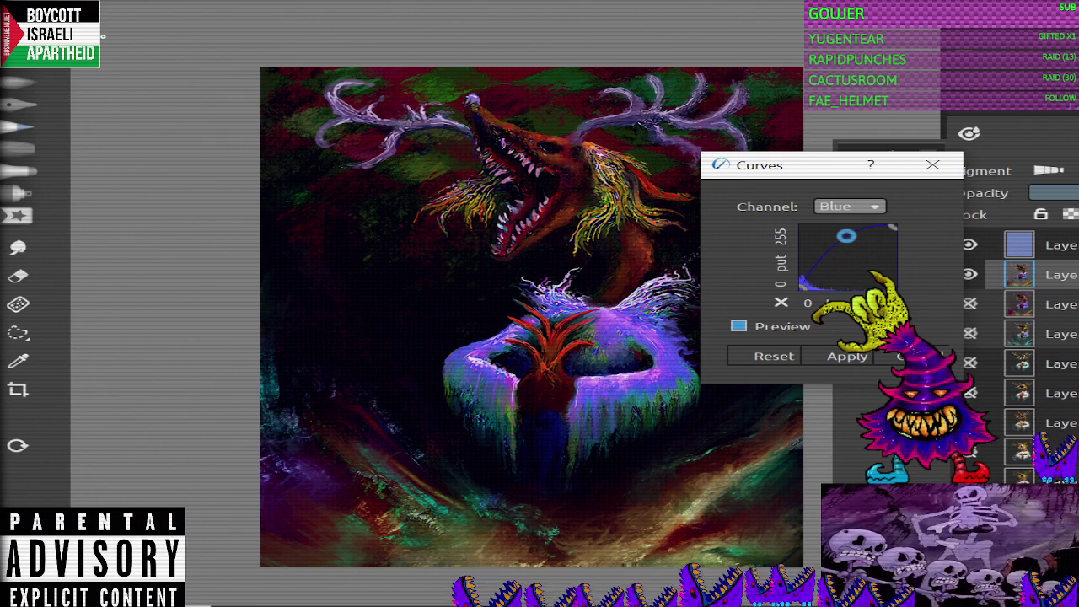
{"action": "mouse_move", "coordinate": [846, 236]}
{"action": "left_mouse_down"}
{"action": "mouse_move", "coordinate": [896, 287]}
{"action": "mouse_move", "coordinate": [864, 262]}
{"action": "left_mouse_up"}
Step: Shape the Green curve with two points, brightening slightly and tuning the darker tones
{"action": "left_click", "coordinate": [850, 206]}
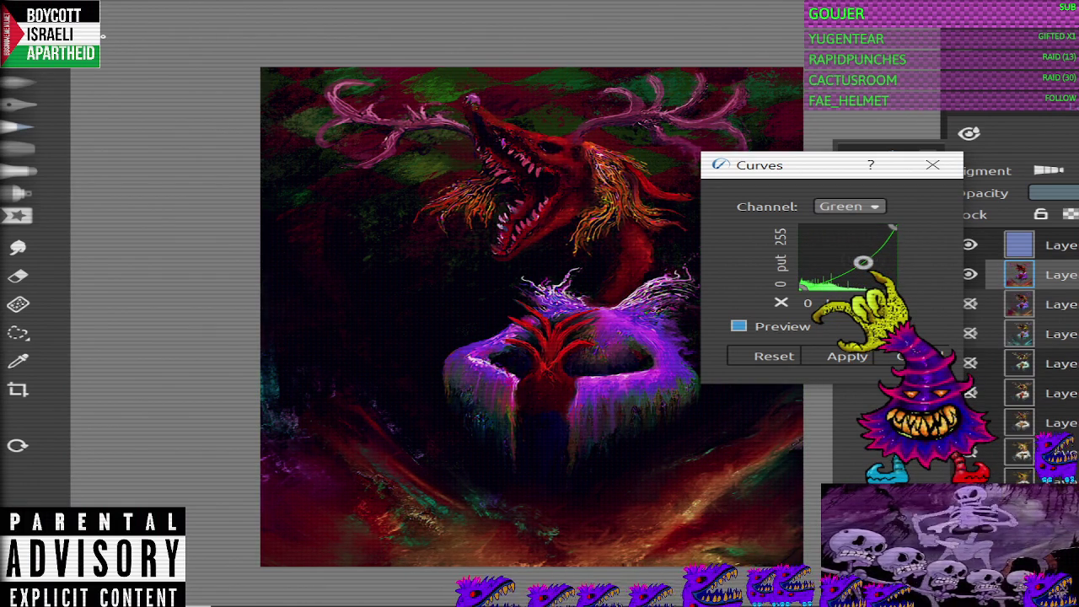
{"action": "left_click_drag", "start_coordinate": [864, 263], "coordinate": [863, 257]}
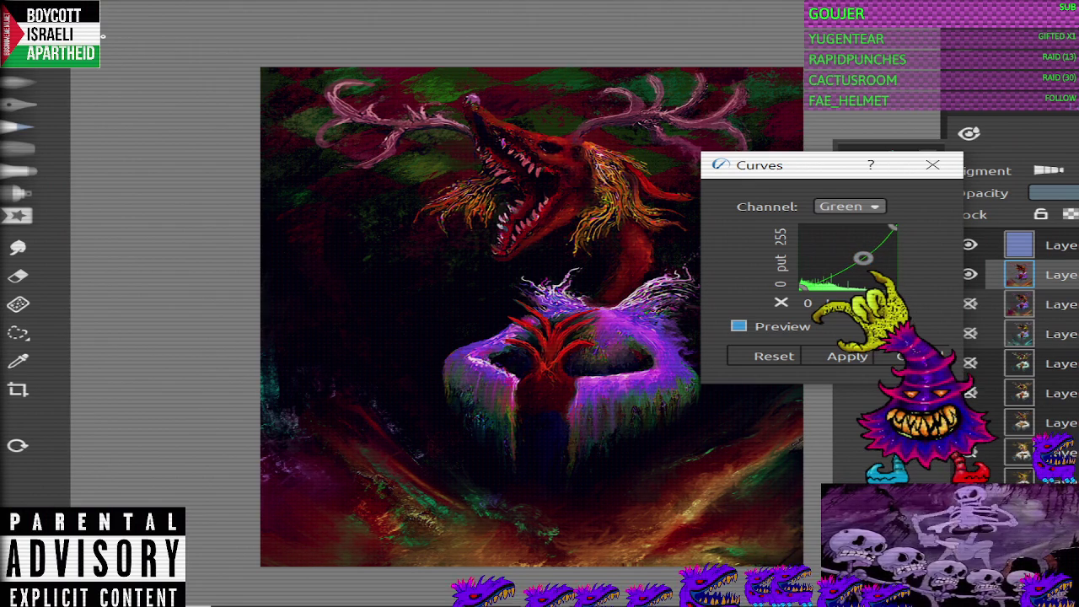
{"action": "left_click", "coordinate": [842, 268]}
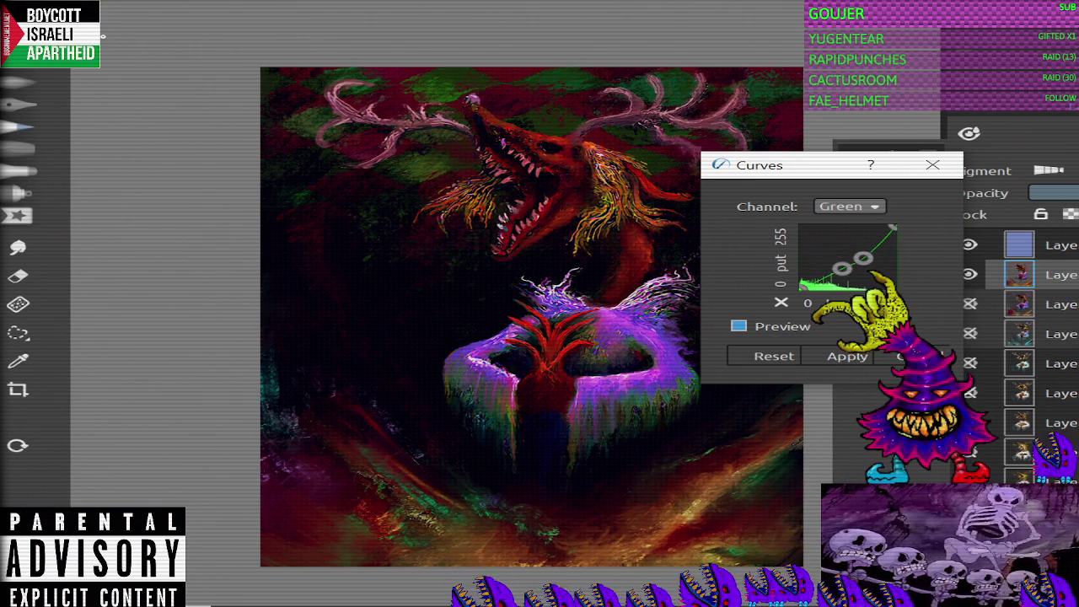
{"action": "mouse_move", "coordinate": [841, 268]}
{"action": "left_mouse_down"}
{"action": "mouse_move", "coordinate": [859, 289]}
{"action": "mouse_move", "coordinate": [861, 254]}
{"action": "left_mouse_up"}
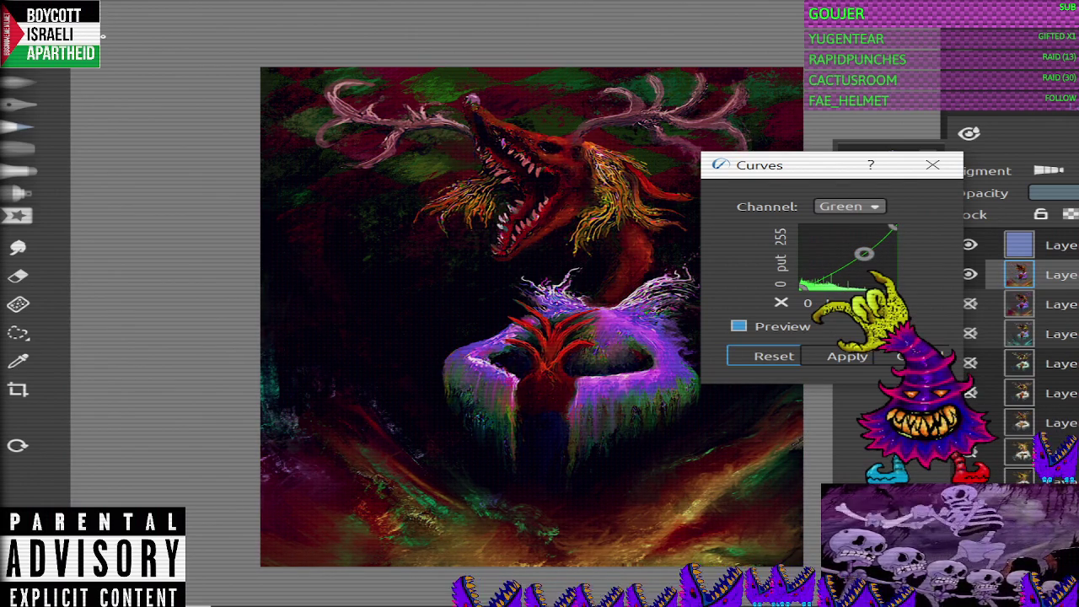
Step: Lower Red slightly again, pull Green slightly down, and apply the Curves adjustment
{"action": "left_click", "coordinate": [850, 206]}
{"action": "left_click_drag", "start_coordinate": [861, 249], "coordinate": [857, 257]}
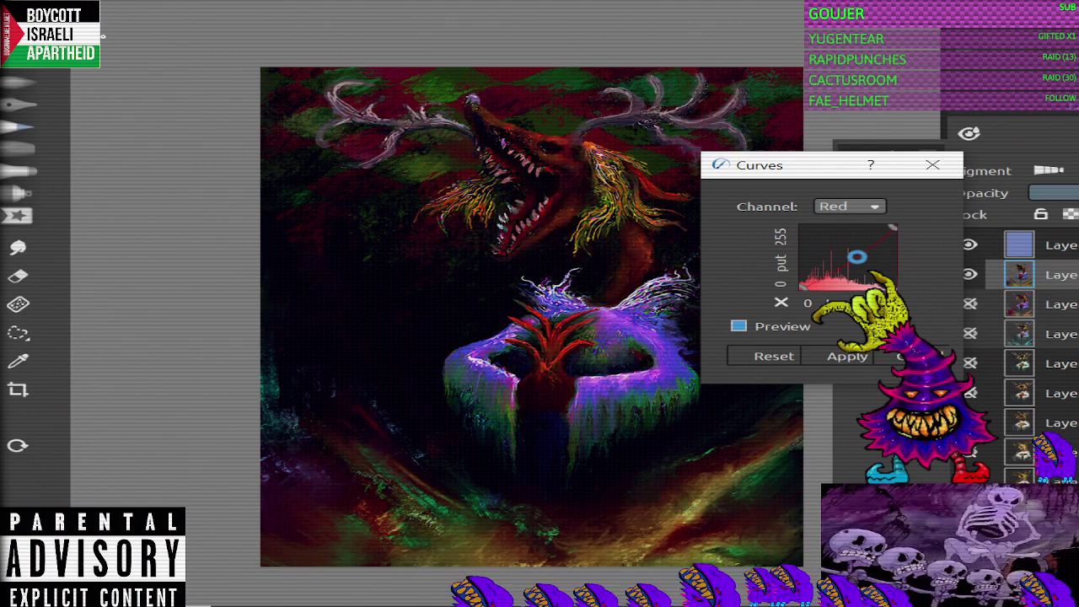
{"action": "left_click", "coordinate": [850, 207]}
{"action": "left_click", "coordinate": [844, 226]}
{"action": "left_click_drag", "start_coordinate": [863, 247], "coordinate": [864, 252]}
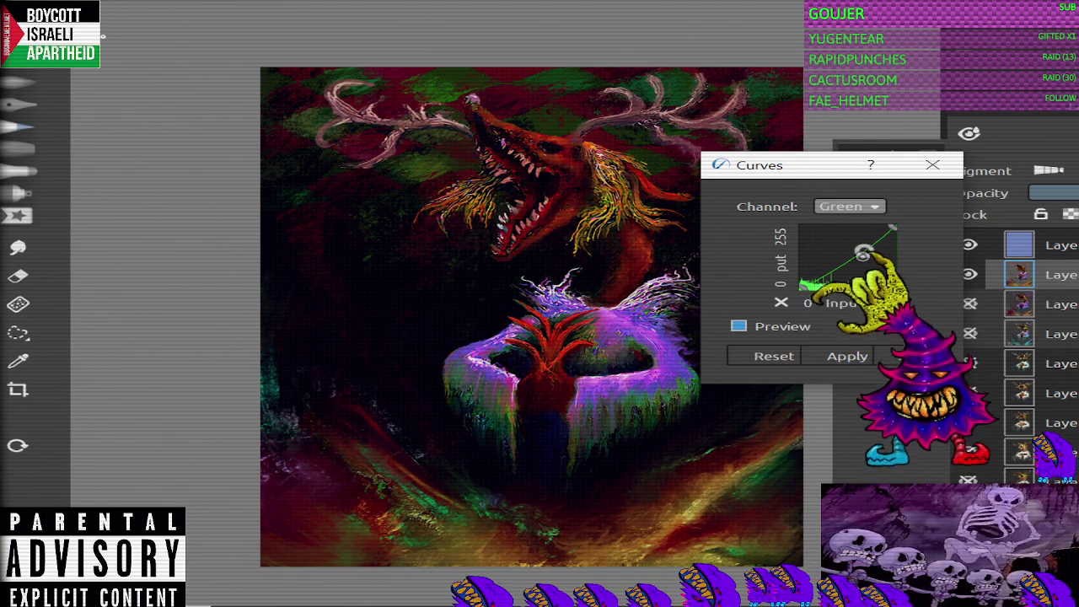
{"action": "left_click", "coordinate": [847, 356]}
Step: Lasso the lower part of the painting and open Curves with a point on the Red curve
{"action": "left_click", "coordinate": [19, 333]}
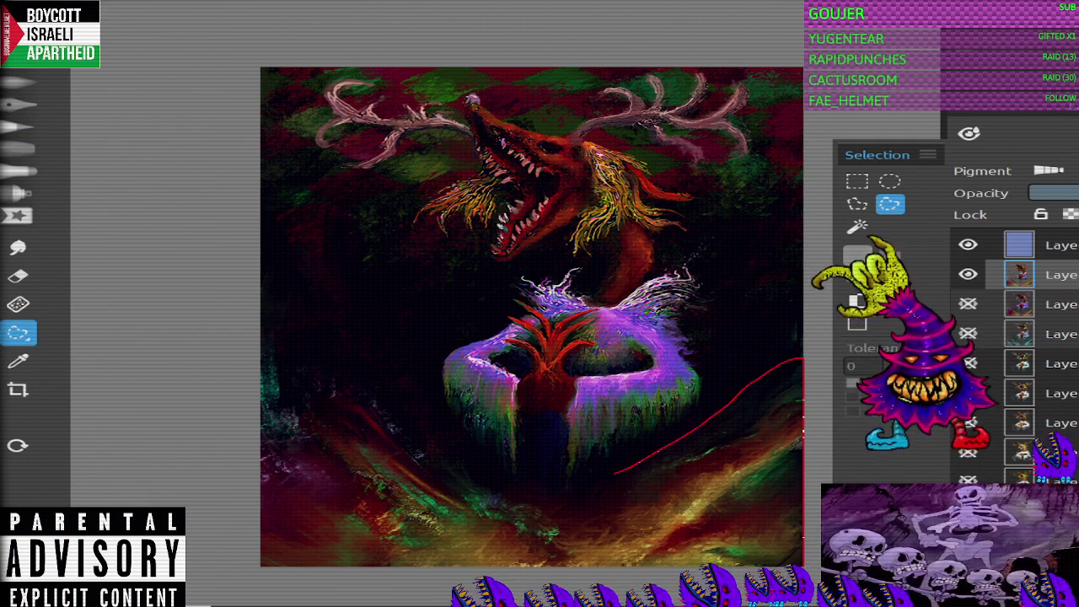
{"action": "left_click_drag", "start_coordinate": [804, 371], "coordinate": [260, 297]}
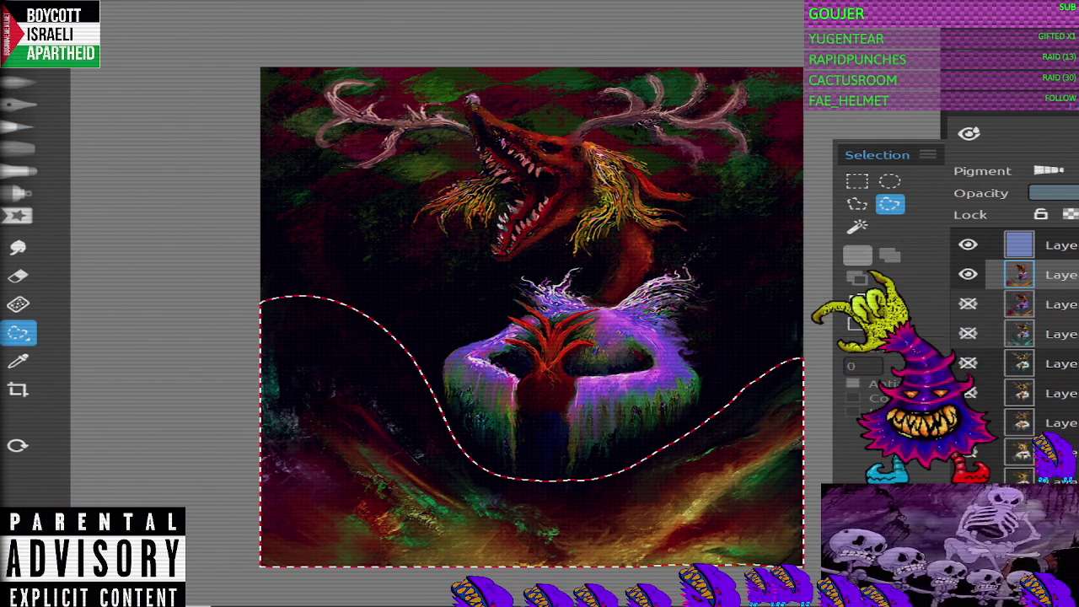
{"action": "left_click", "coordinate": [857, 254]}
{"action": "left_click", "coordinate": [168, 15]}
{"action": "left_click", "coordinate": [51, 38]}
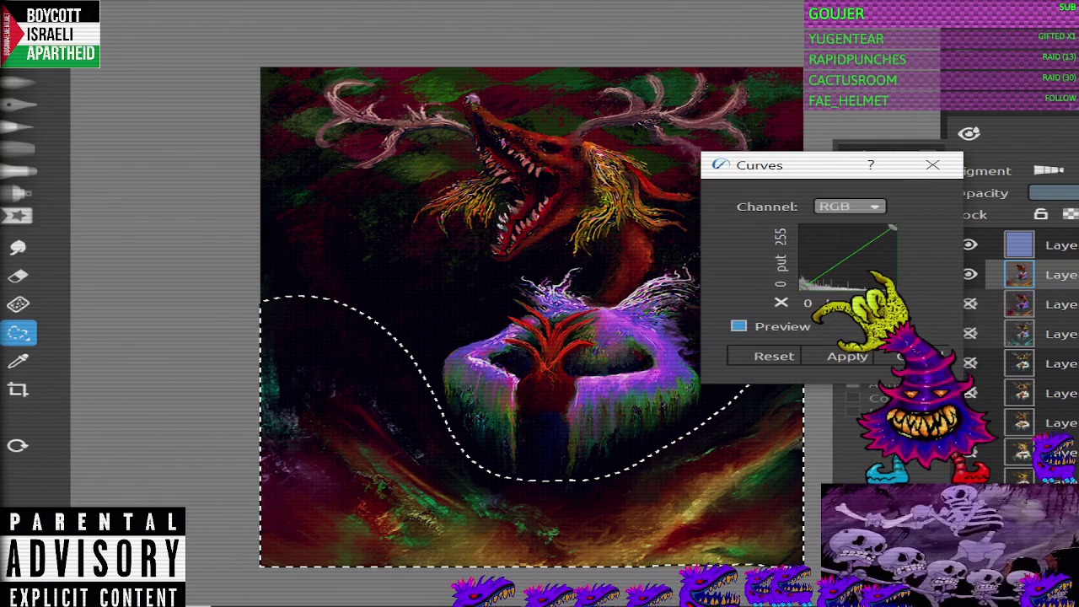
{"action": "left_click", "coordinate": [850, 205]}
{"action": "left_click", "coordinate": [843, 226]}
{"action": "left_click", "coordinate": [867, 255]}
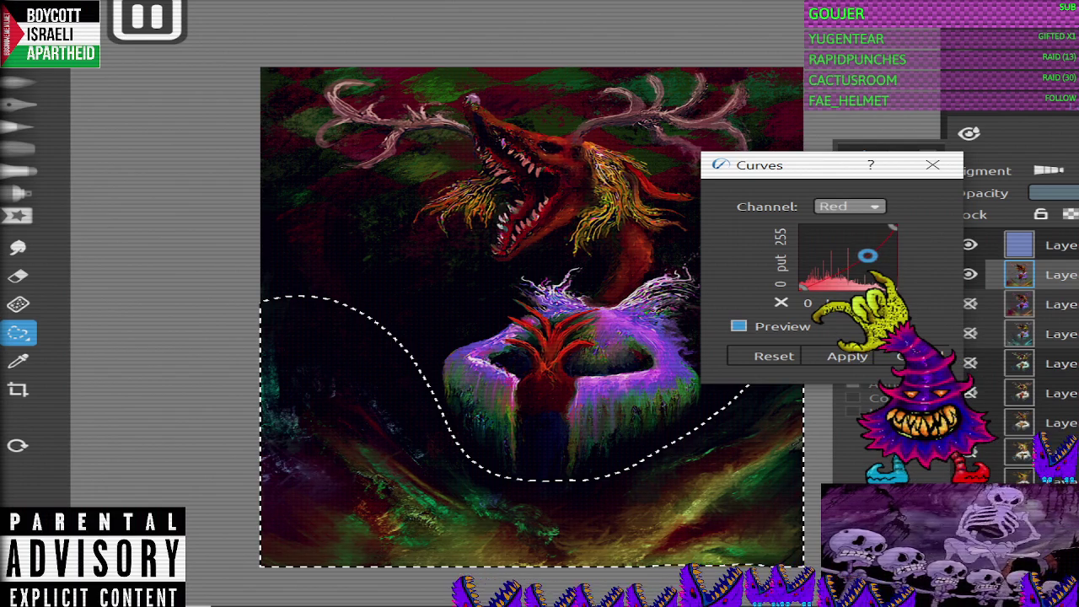
Step: Try boosting the Blue curve toward blue-purple, then reset Blue to neutral
{"action": "left_click", "coordinate": [850, 206]}
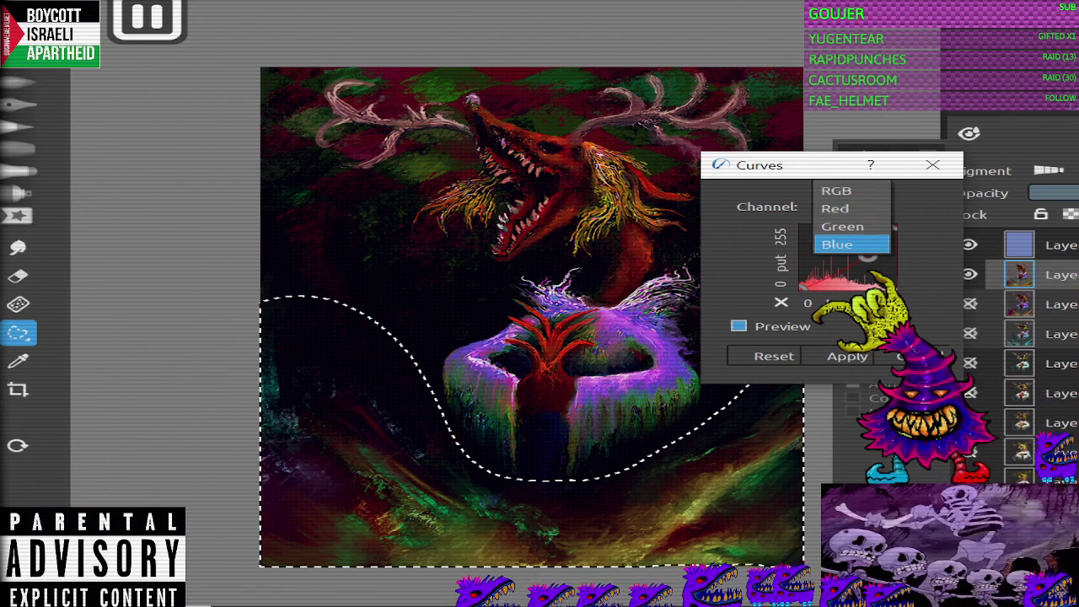
{"action": "left_click", "coordinate": [898, 241]}
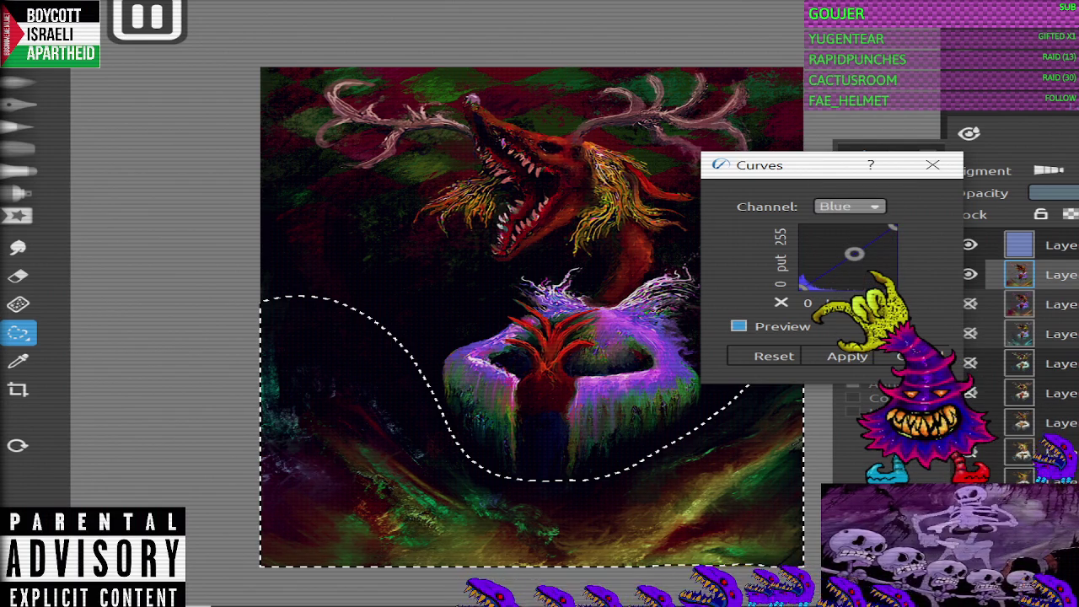
{"action": "mouse_move", "coordinate": [867, 262]}
{"action": "left_mouse_down"}
{"action": "mouse_move", "coordinate": [864, 242]}
{"action": "mouse_move", "coordinate": [850, 255]}
{"action": "mouse_move", "coordinate": [835, 238]}
{"action": "left_mouse_up"}
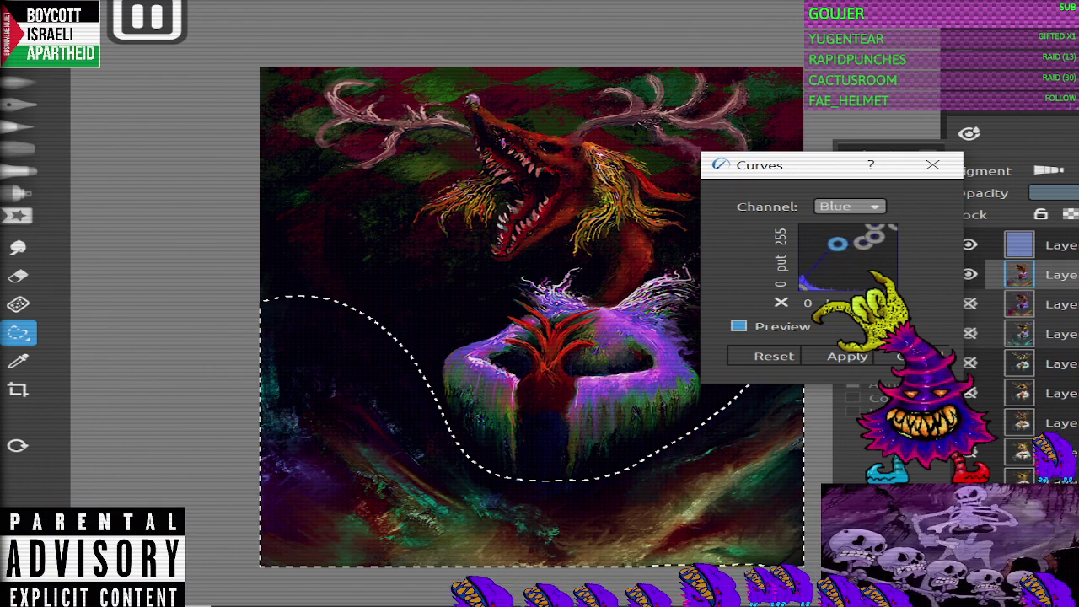
{"action": "left_click_drag", "start_coordinate": [836, 238], "coordinate": [818, 224]}
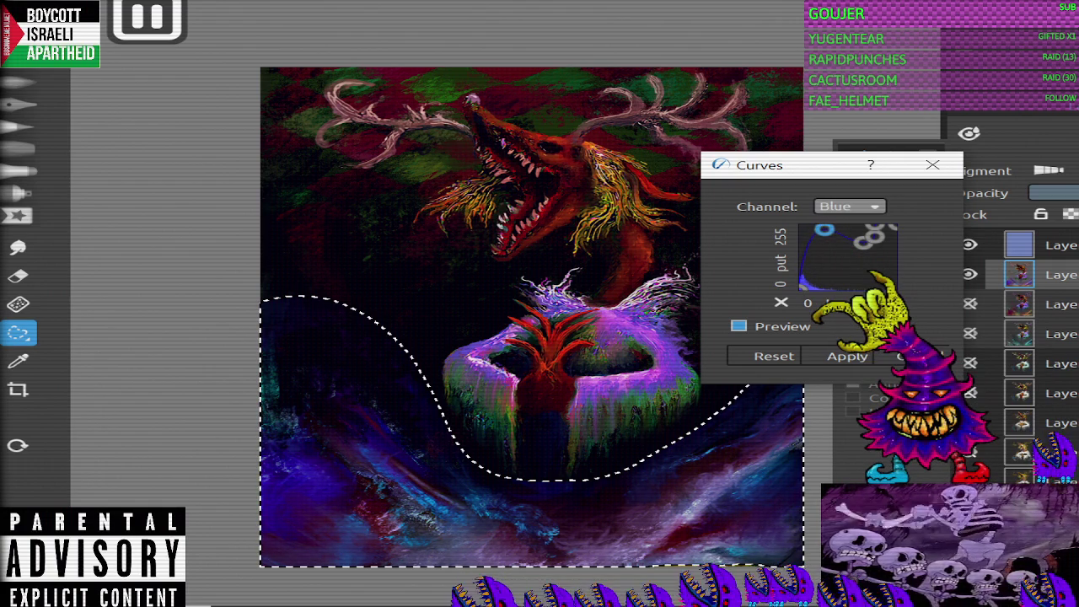
{"action": "left_click_drag", "start_coordinate": [818, 224], "coordinate": [833, 287]}
{"action": "left_click", "coordinate": [773, 356]}
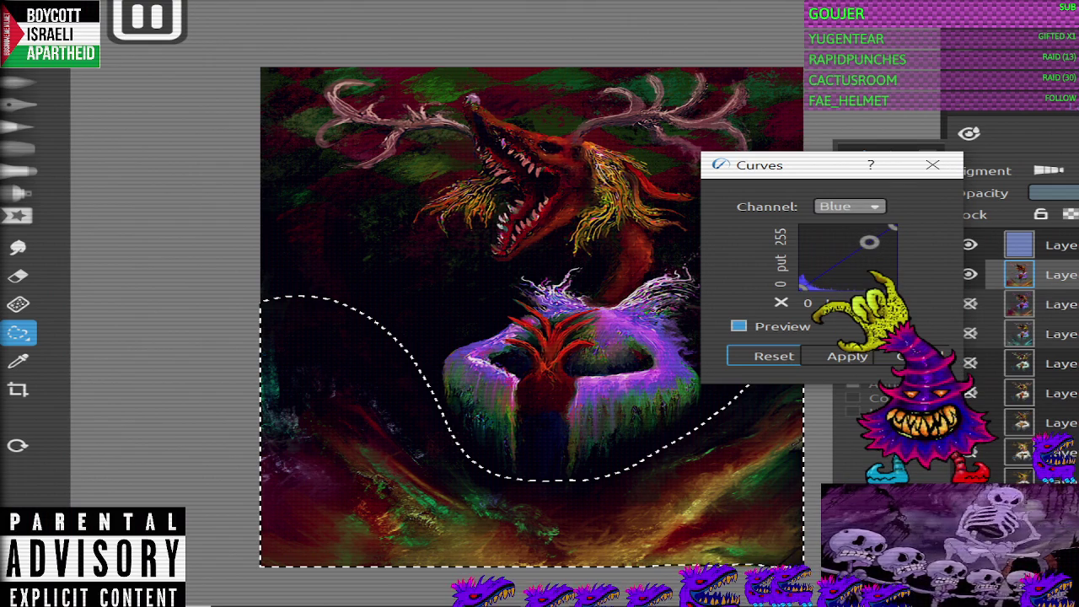
Step: Lower the Red curve for the selected area, apply it, and deselect
{"action": "left_click", "coordinate": [850, 206]}
{"action": "left_click", "coordinate": [843, 172]}
{"action": "left_click_drag", "start_coordinate": [866, 237], "coordinate": [868, 255]}
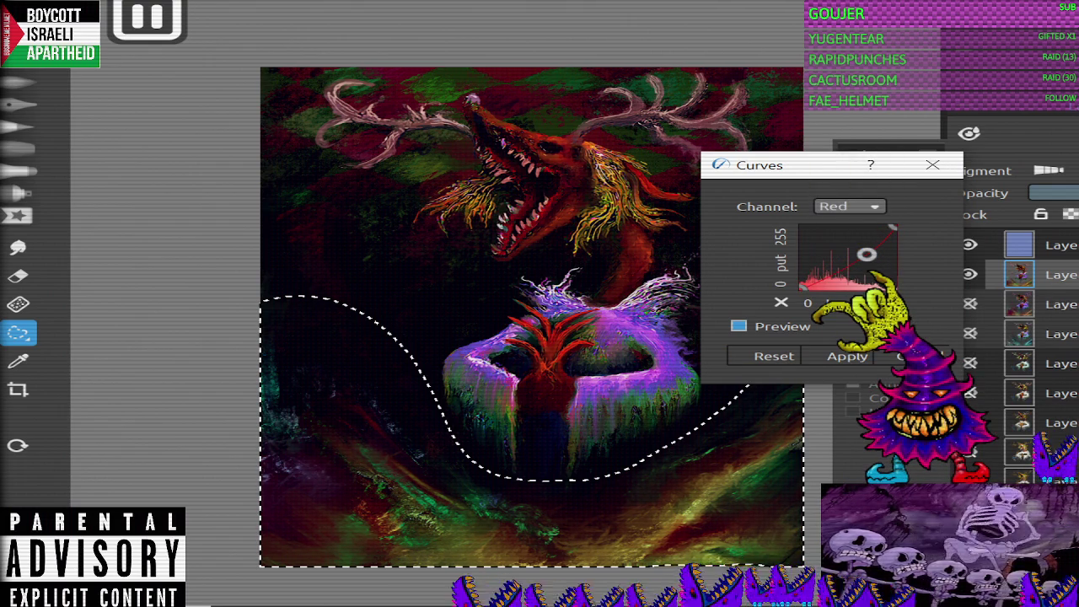
{"action": "left_click", "coordinate": [847, 355]}
{"action": "key", "text": "ctrl+d"}
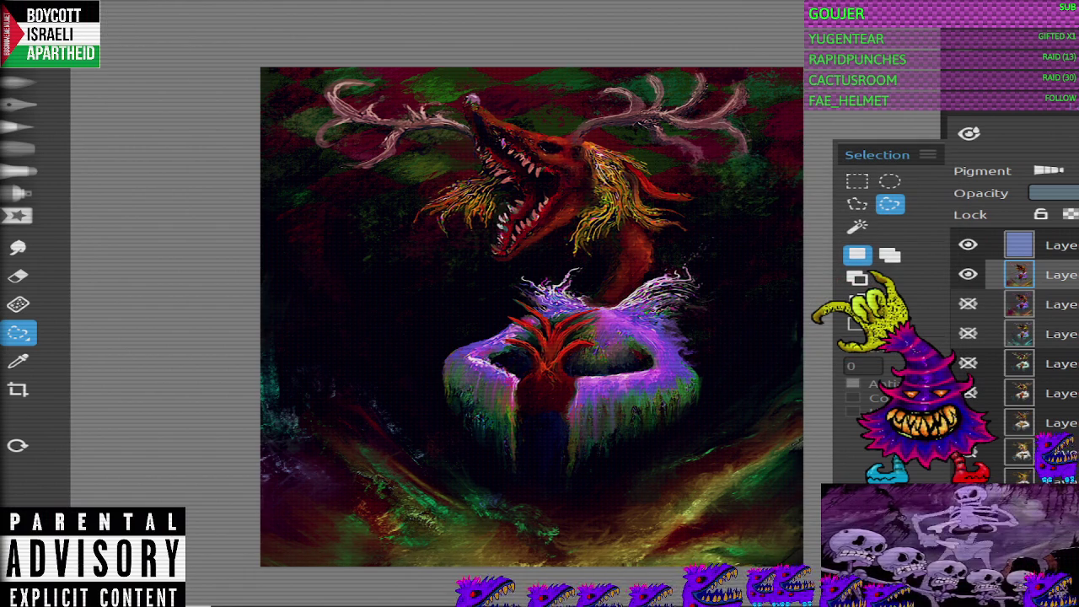
Step: Zoom in and out to inspect the painting, then switch to the Smudge tool
{"action": "scroll", "coordinate": [532, 316], "scroll_direction": "down", "scroll_amount": 2}
{"action": "scroll", "coordinate": [554, 291], "scroll_direction": "up", "scroll_amount": 3}
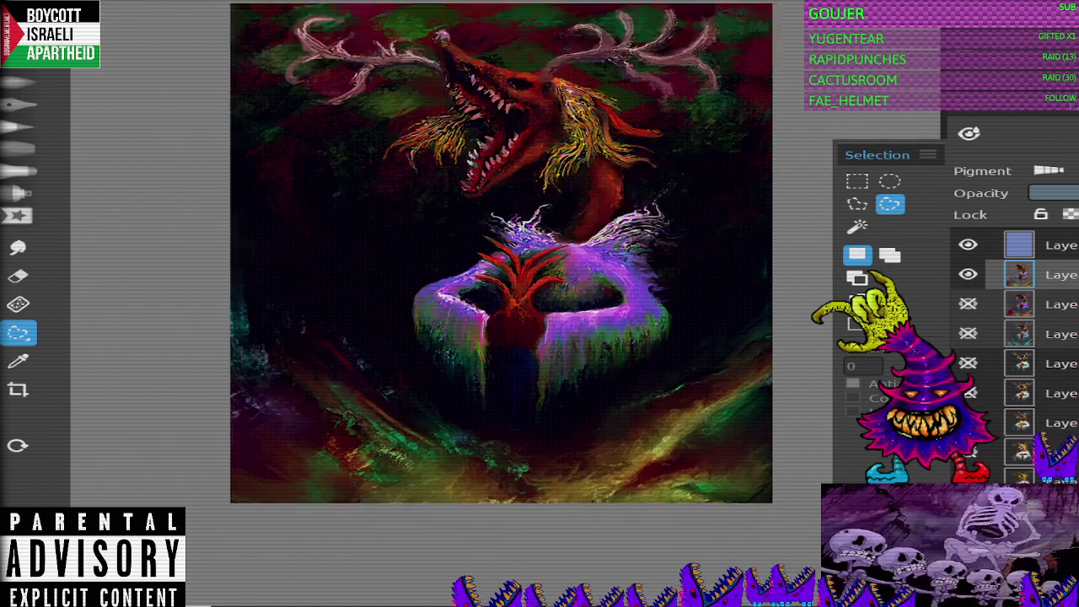
{"action": "scroll", "coordinate": [621, 468], "scroll_direction": "up", "scroll_amount": 1}
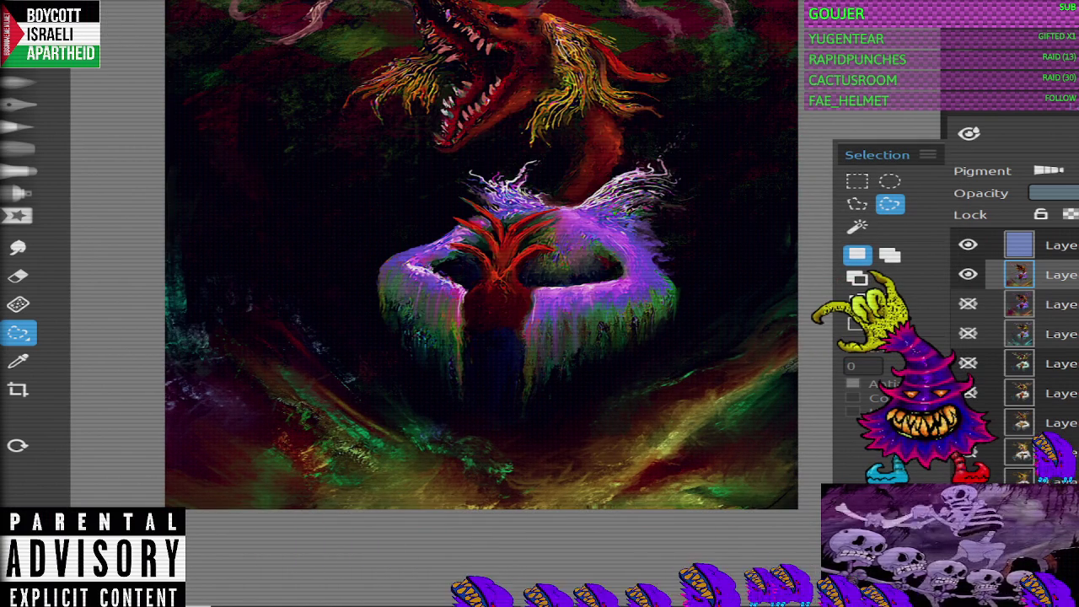
{"action": "scroll", "coordinate": [481, 253], "scroll_direction": "down", "scroll_amount": 2}
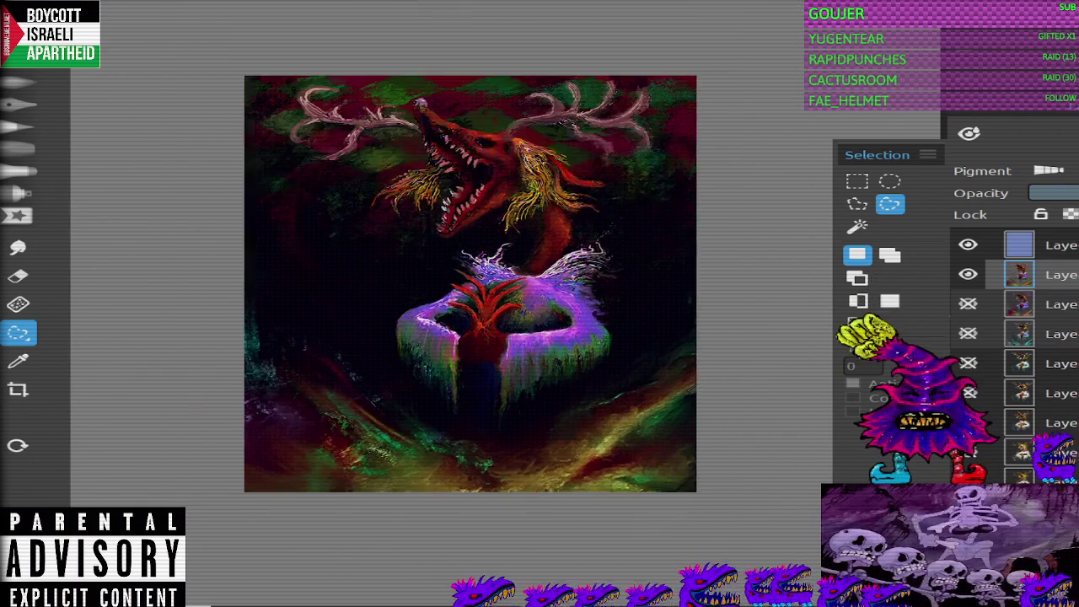
{"action": "scroll", "coordinate": [468, 270], "scroll_direction": "up", "scroll_amount": 1}
{"action": "scroll", "coordinate": [480, 269], "scroll_direction": "down", "scroll_amount": 1}
{"action": "scroll", "coordinate": [506, 278], "scroll_direction": "up", "scroll_amount": 1}
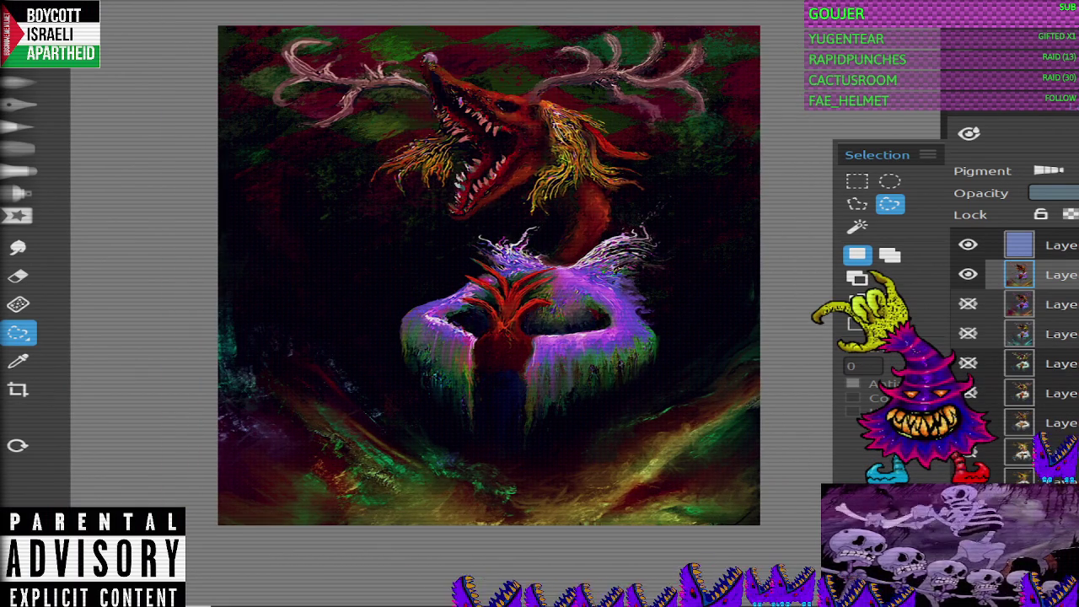
{"action": "key", "text": "s"}
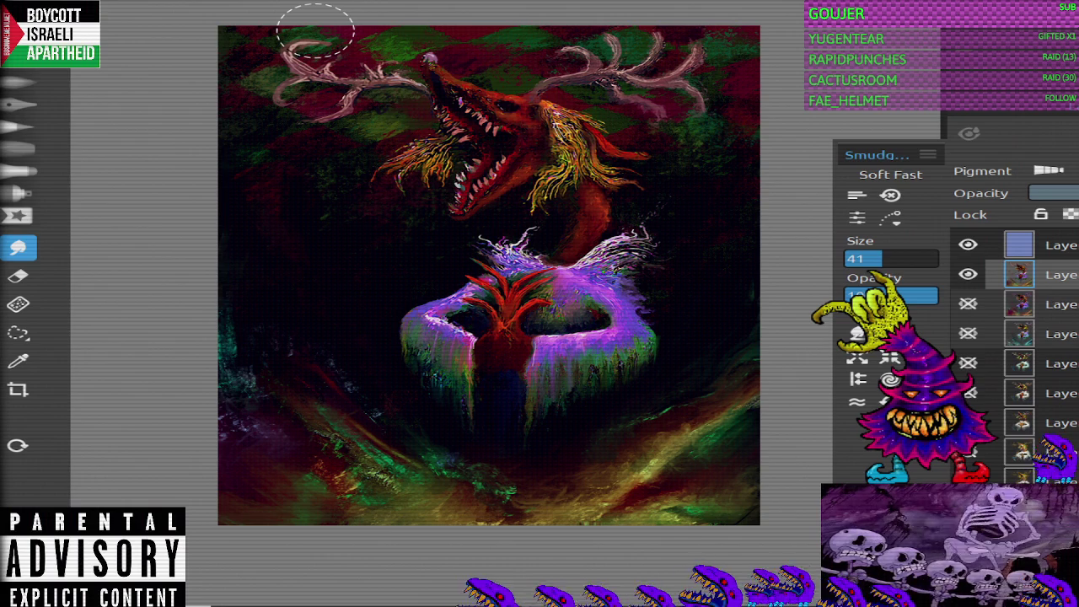
Step: Select the Oils & Acrylics Knife Dry brush at size 34 and toggle its erase mode
{"action": "key", "text": "b"}
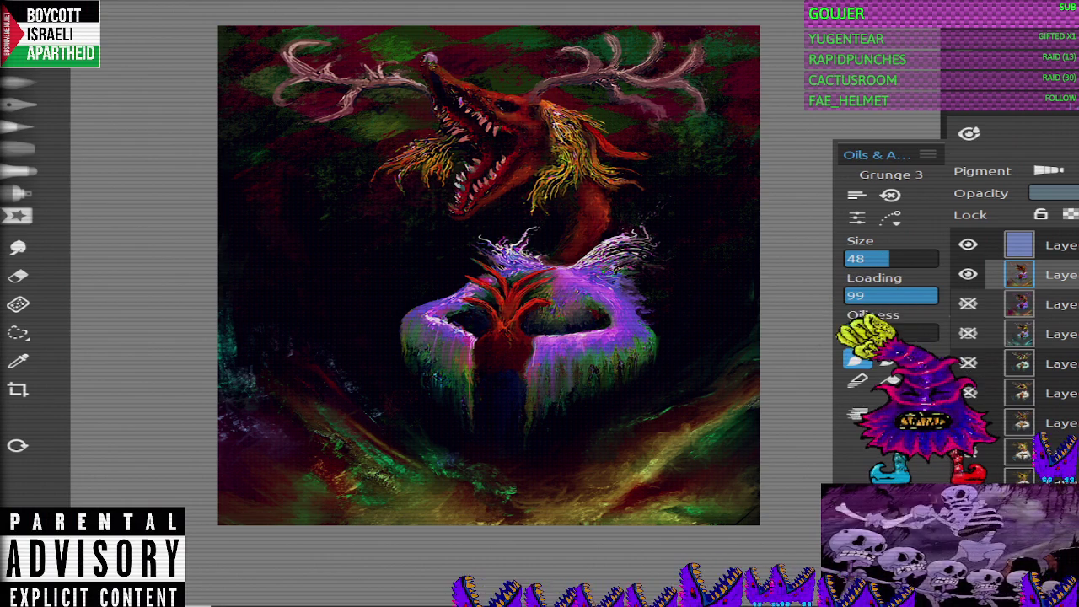
{"action": "key", "text": "Down"}
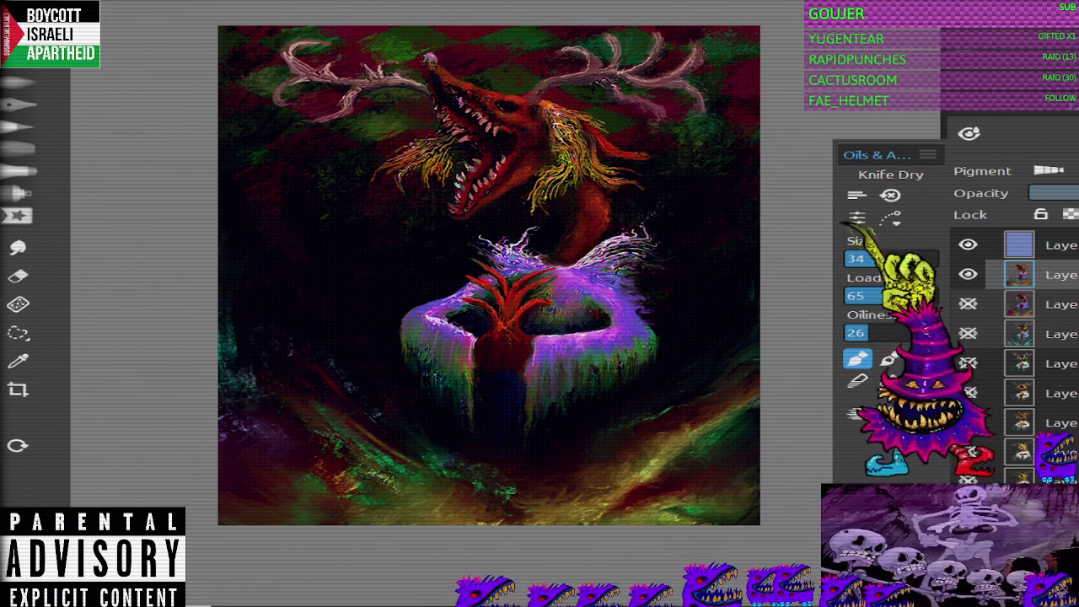
{"action": "key", "text": "e"}
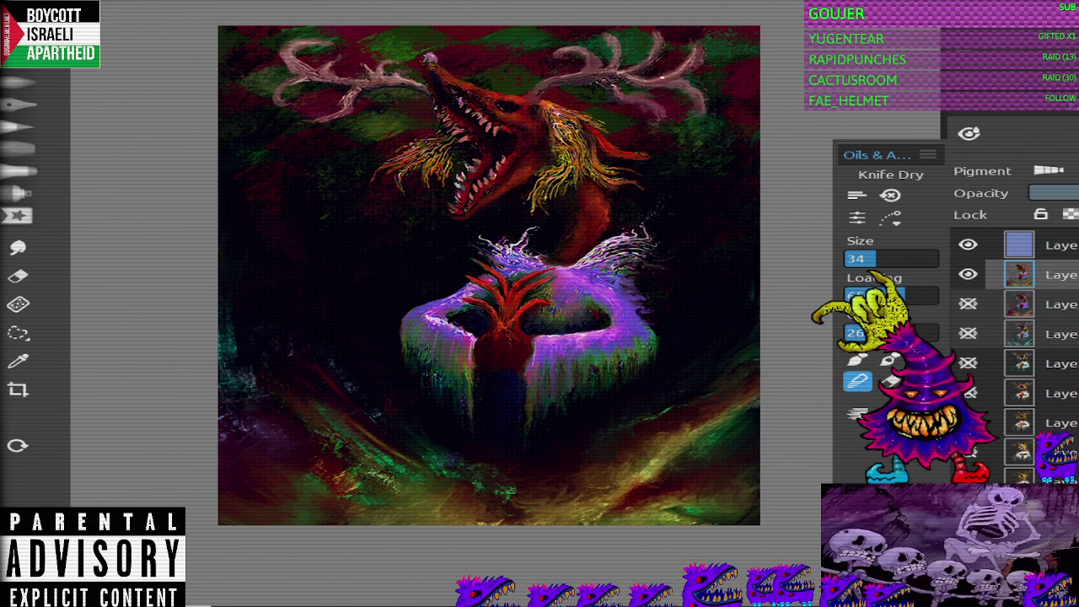
{"action": "key", "text": "e"}
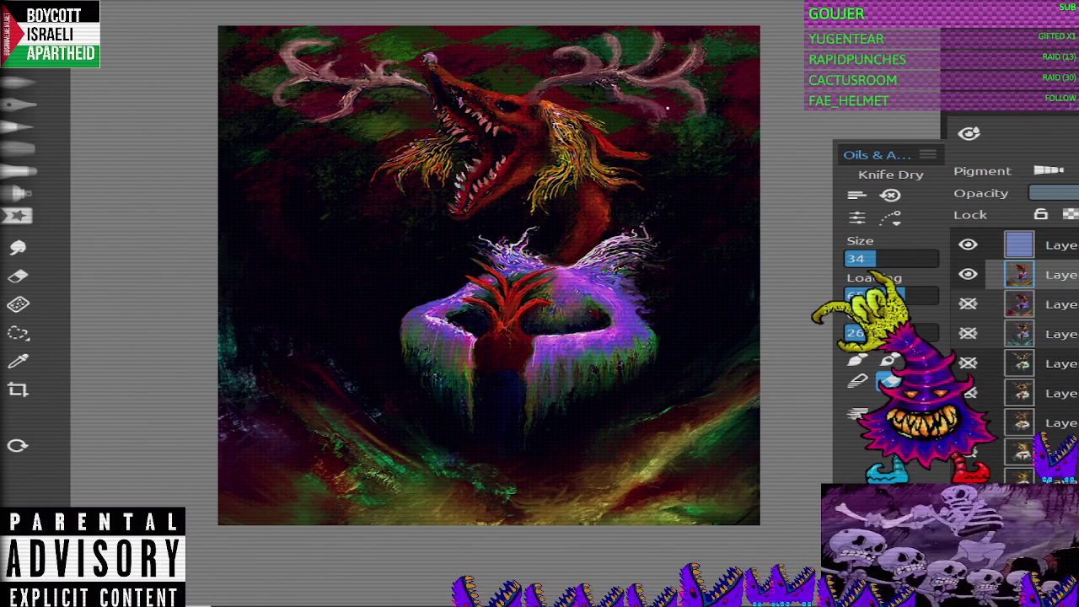
{"action": "scroll", "coordinate": [489, 276], "scroll_direction": "down", "scroll_amount": 3}
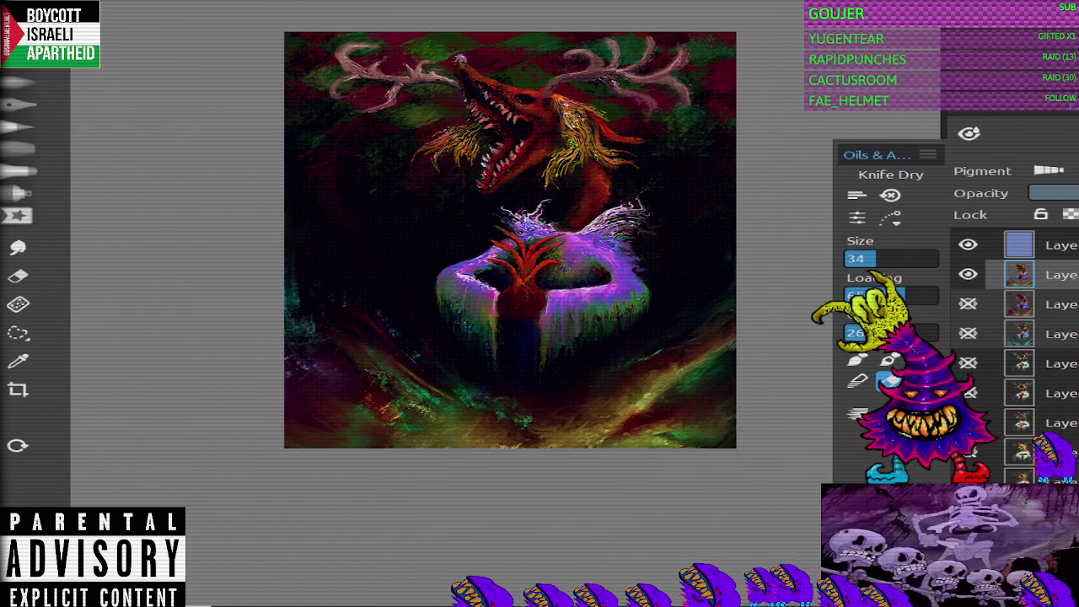
{"action": "scroll", "coordinate": [623, 152], "scroll_direction": "up", "scroll_amount": 2}
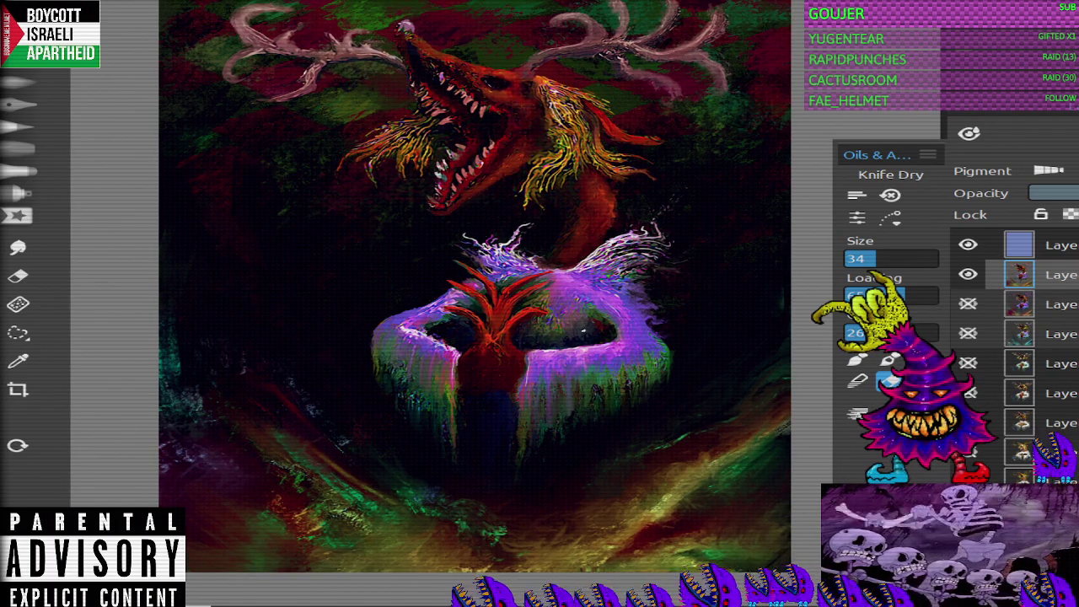
{"action": "scroll", "coordinate": [506, 301], "scroll_direction": "down", "scroll_amount": 2}
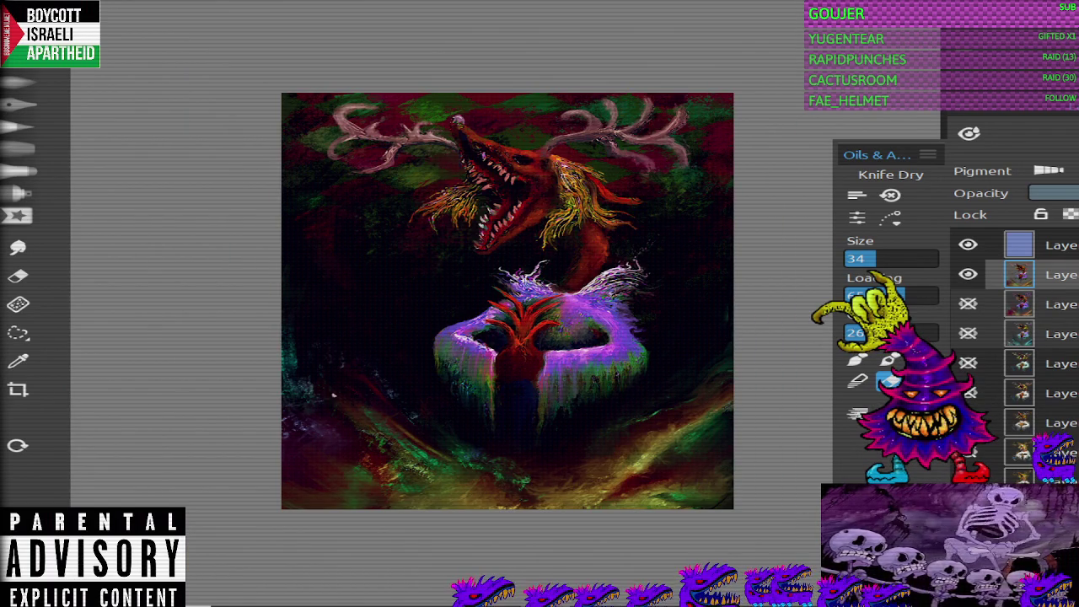
Step: Lasso the lower area beneath the glowing form, redrawing it once, and open Curves on RGB
{"action": "key", "text": "s"}
{"action": "left_click_drag", "start_coordinate": [497, 509], "coordinate": [734, 329]}
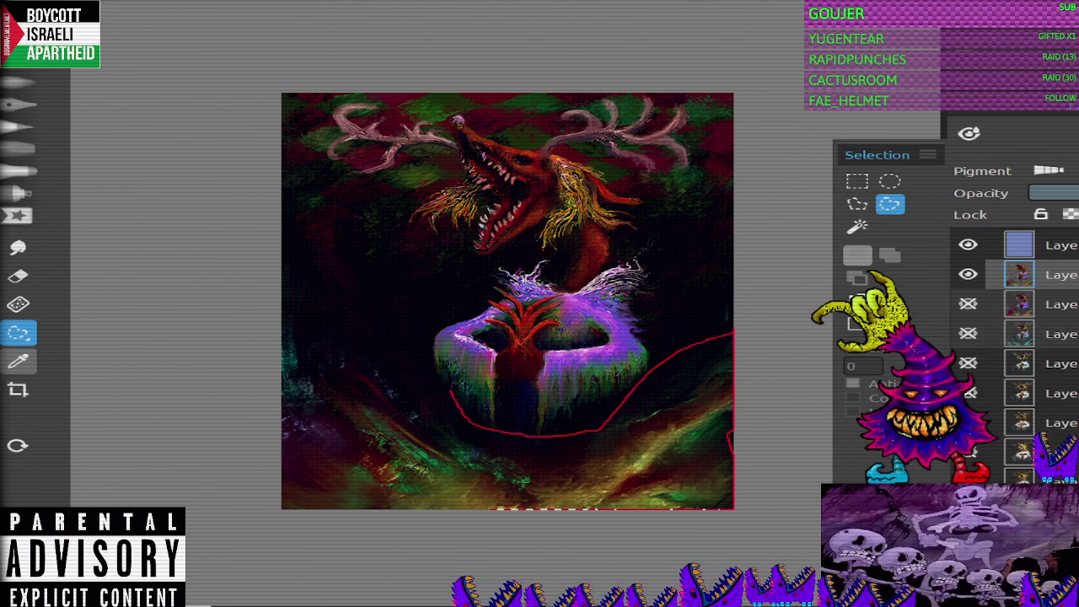
{"action": "left_click_drag", "start_coordinate": [458, 407], "coordinate": [281, 506]}
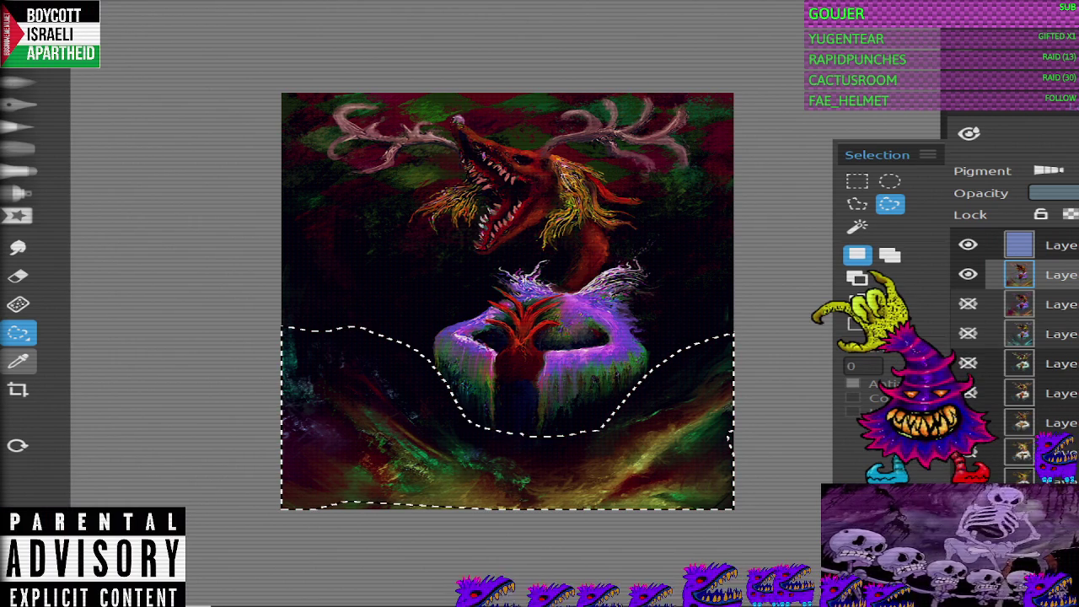
{"action": "key", "text": "ctrl+d"}
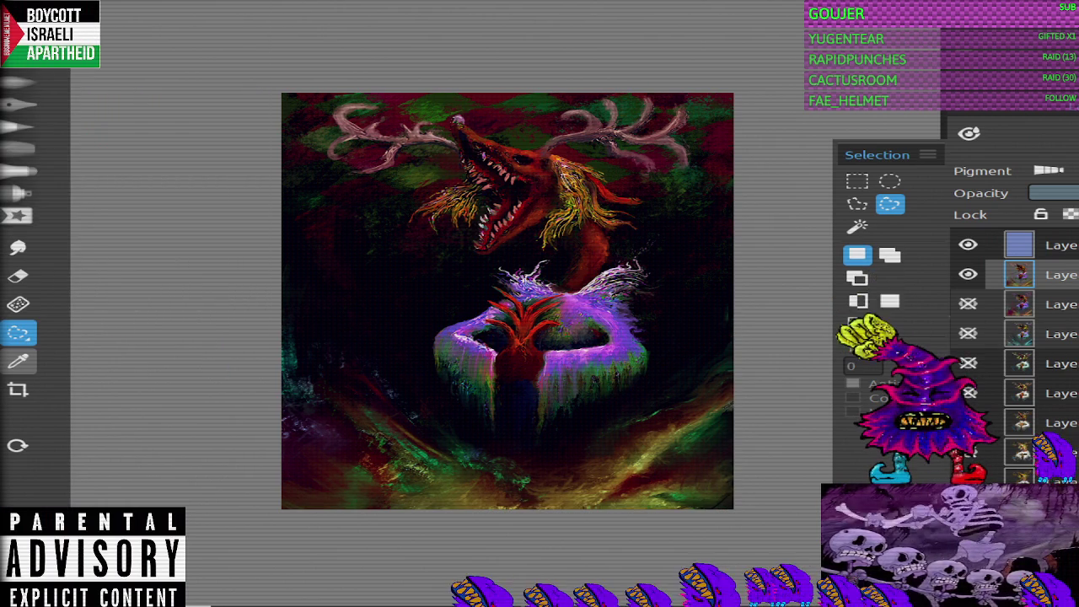
{"action": "mouse_move", "coordinate": [354, 304]}
{"action": "left_mouse_down"}
{"action": "mouse_move", "coordinate": [715, 509]}
{"action": "mouse_move", "coordinate": [385, 353]}
{"action": "left_mouse_up"}
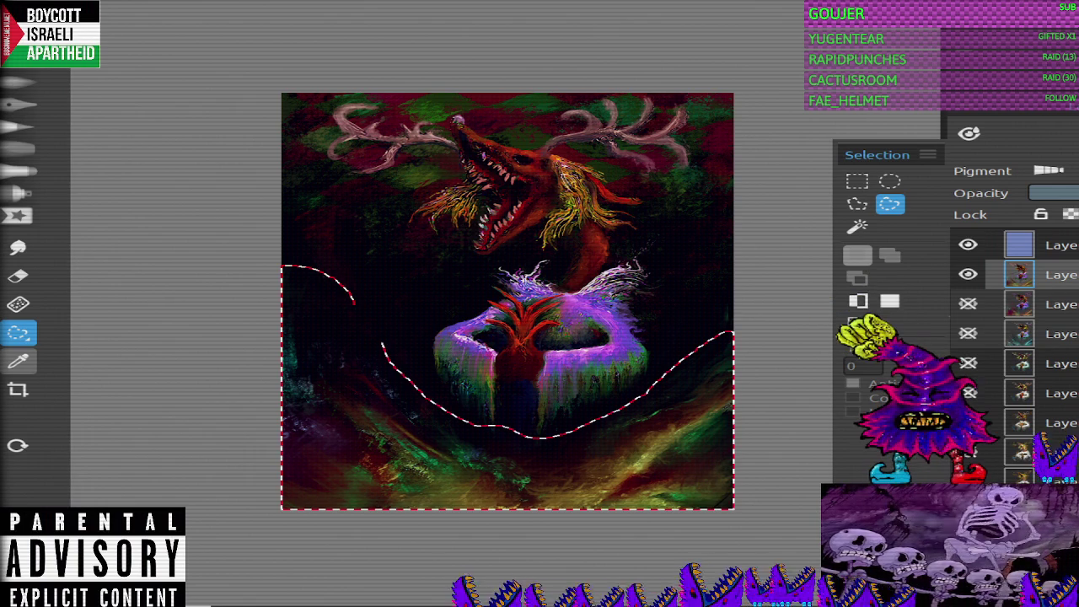
{"action": "key", "text": "ctrl+m"}
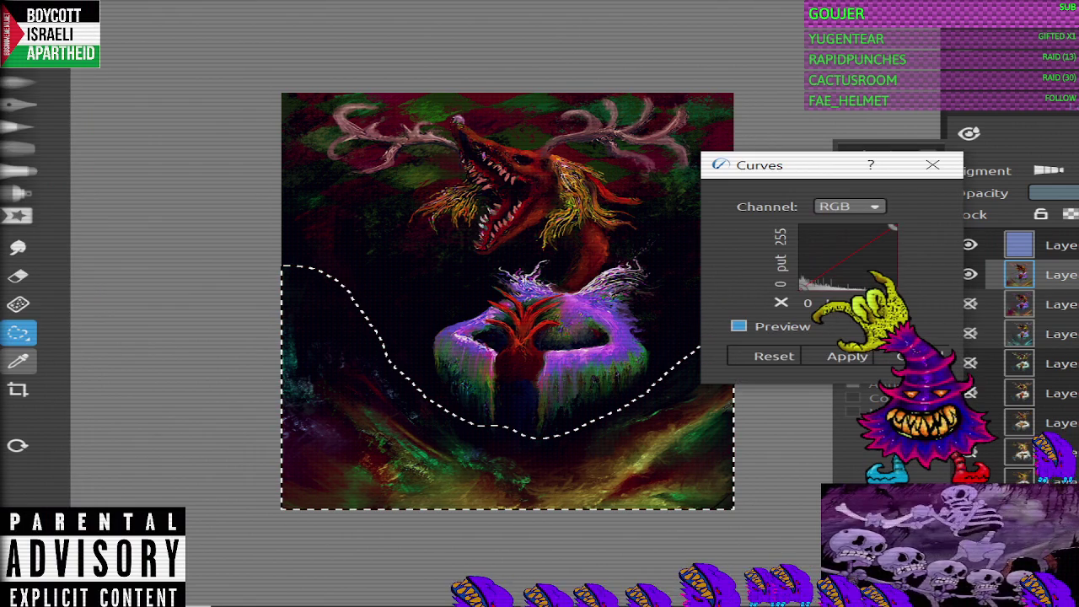
Step: Experiment with bending the overall RGB curve, then reset it to a straight line
{"action": "left_click_drag", "start_coordinate": [868, 245], "coordinate": [834, 255]}
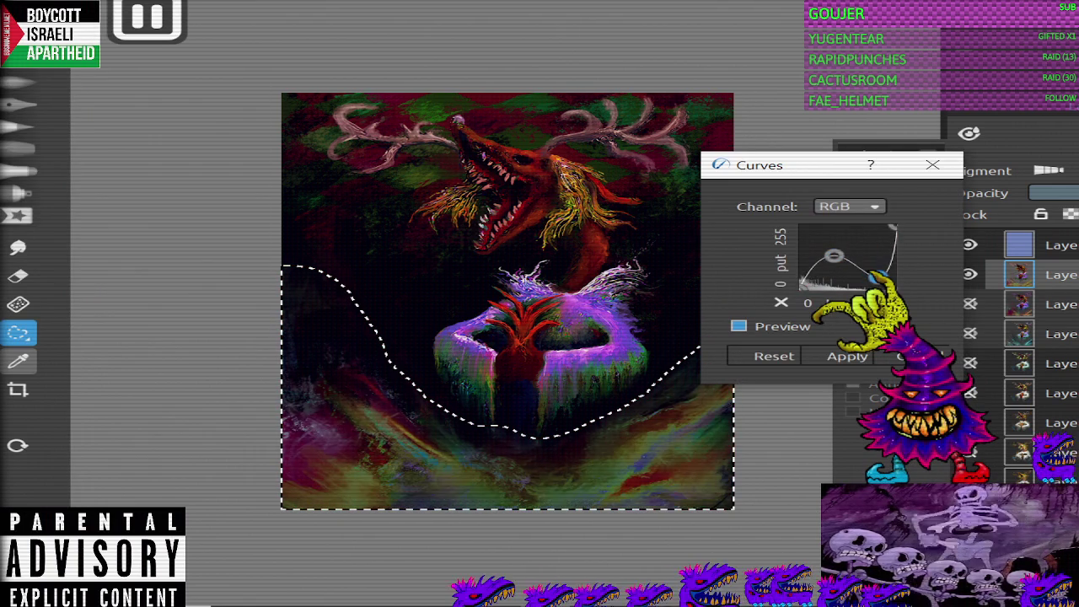
{"action": "left_click", "coordinate": [775, 356]}
{"action": "left_click", "coordinate": [865, 249]}
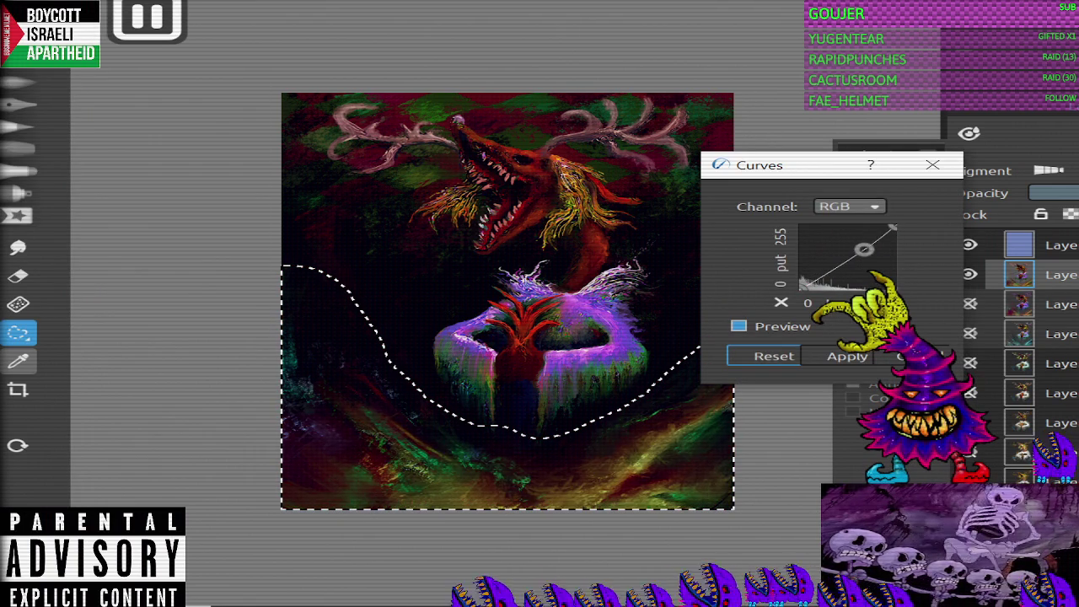
{"action": "mouse_move", "coordinate": [892, 228]}
{"action": "left_mouse_down"}
{"action": "mouse_move", "coordinate": [864, 241]}
{"action": "mouse_move", "coordinate": [864, 285]}
{"action": "left_mouse_up"}
{"action": "left_click", "coordinate": [774, 356]}
Step: Try bending the Green channel curve with two points, then reset it
{"action": "left_click", "coordinate": [850, 206]}
{"action": "left_click", "coordinate": [843, 243]}
{"action": "mouse_move", "coordinate": [868, 245]}
{"action": "left_mouse_down"}
{"action": "mouse_move", "coordinate": [846, 258]}
{"action": "mouse_move", "coordinate": [845, 226]}
{"action": "mouse_move", "coordinate": [879, 259]}
{"action": "left_mouse_up"}
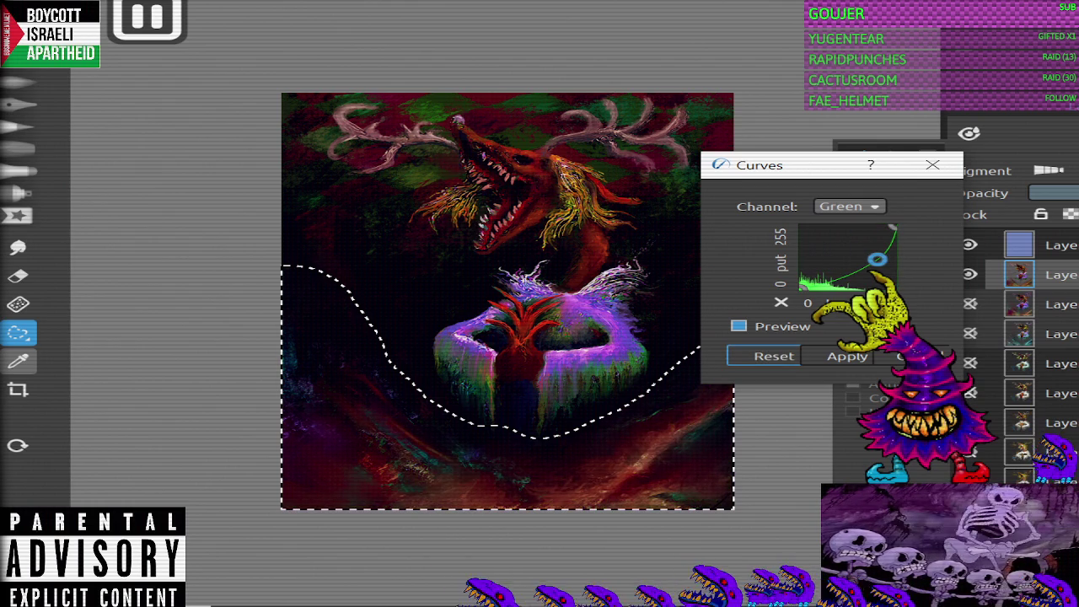
{"action": "left_click", "coordinate": [849, 253]}
{"action": "left_click_drag", "start_coordinate": [844, 268], "coordinate": [849, 276]}
{"action": "left_click", "coordinate": [774, 356]}
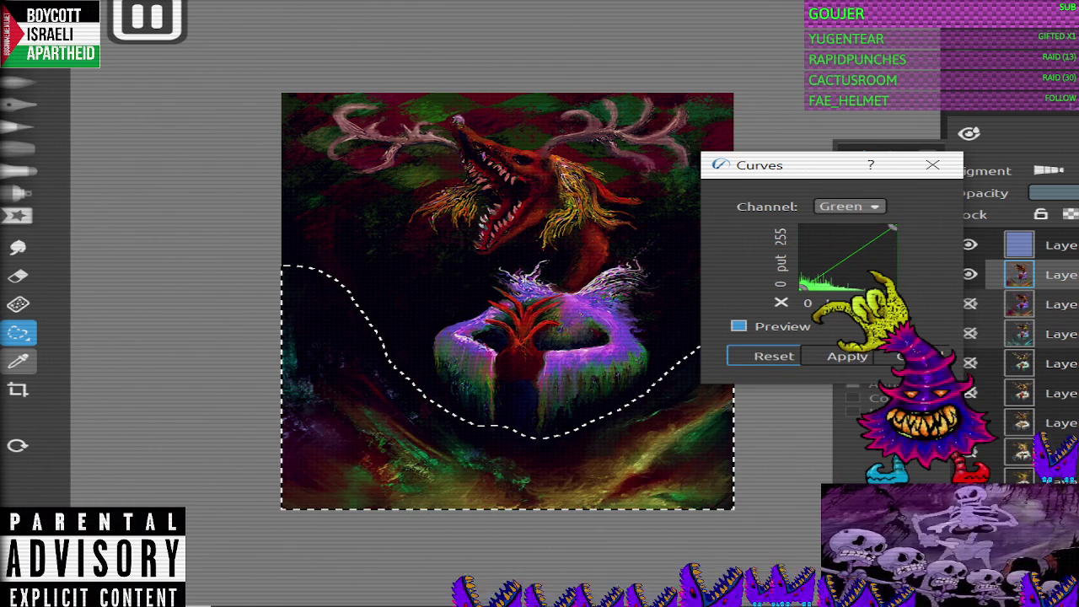
Step: Try raising and then lowering the Blue channel curve, then reset it
{"action": "left_click", "coordinate": [850, 206]}
{"action": "left_click", "coordinate": [851, 224]}
{"action": "left_click_drag", "start_coordinate": [857, 250], "coordinate": [825, 226]}
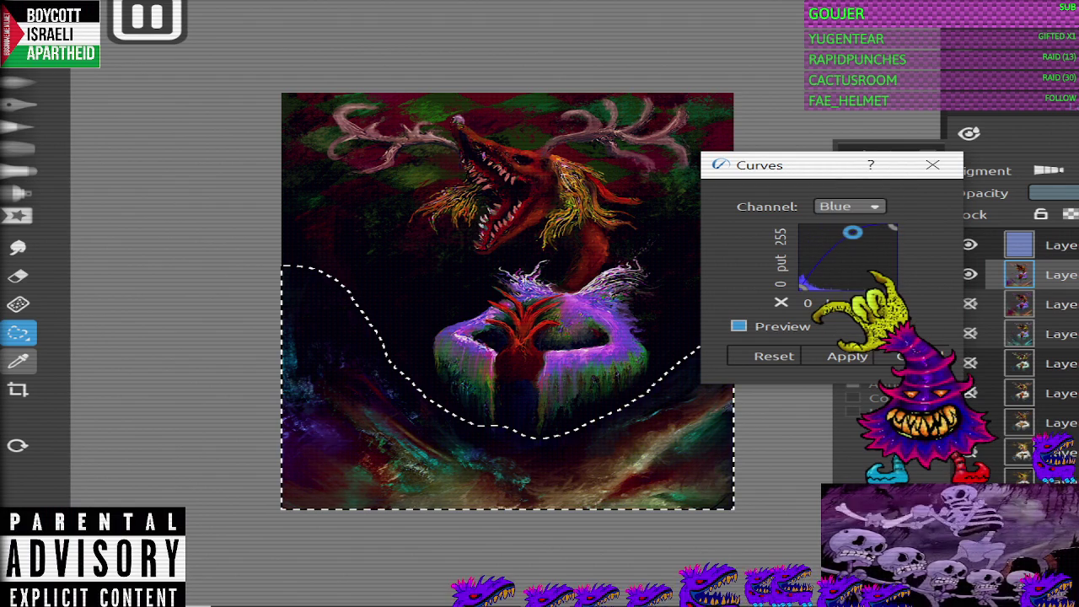
{"action": "left_click_drag", "start_coordinate": [824, 226], "coordinate": [887, 265]}
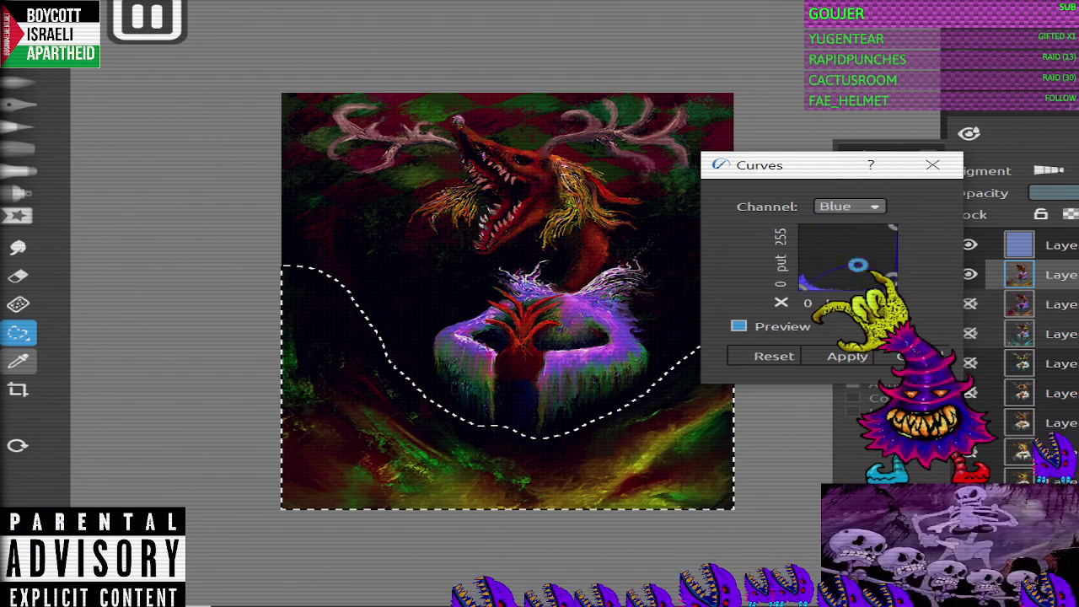
{"action": "left_click", "coordinate": [774, 355]}
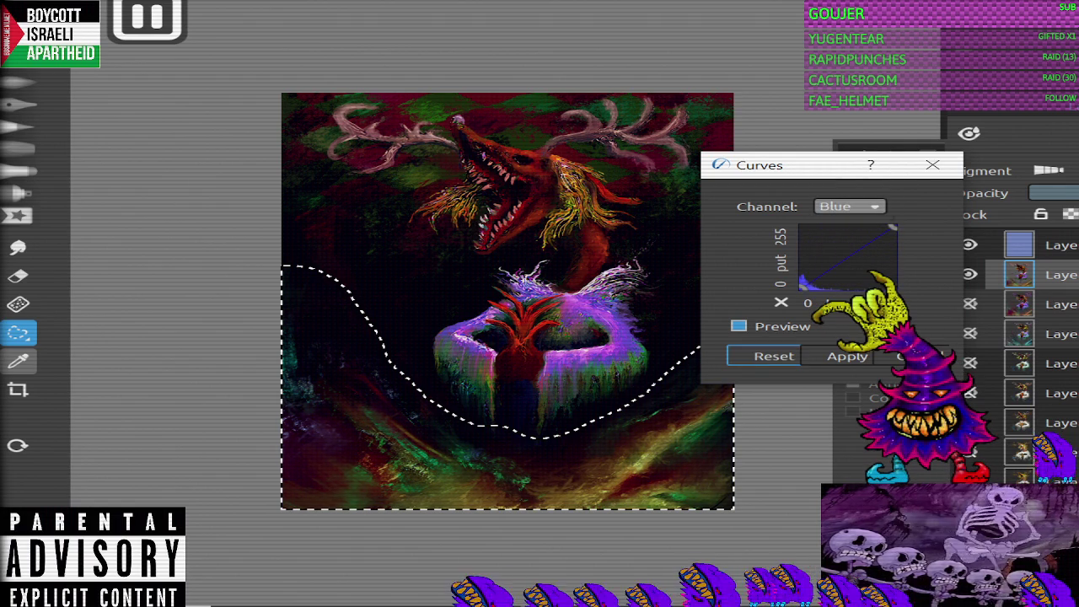
Step: Pull the Red channel curve down, refine it with an extra point, and apply it
{"action": "left_click", "coordinate": [850, 206]}
{"action": "left_click", "coordinate": [848, 171]}
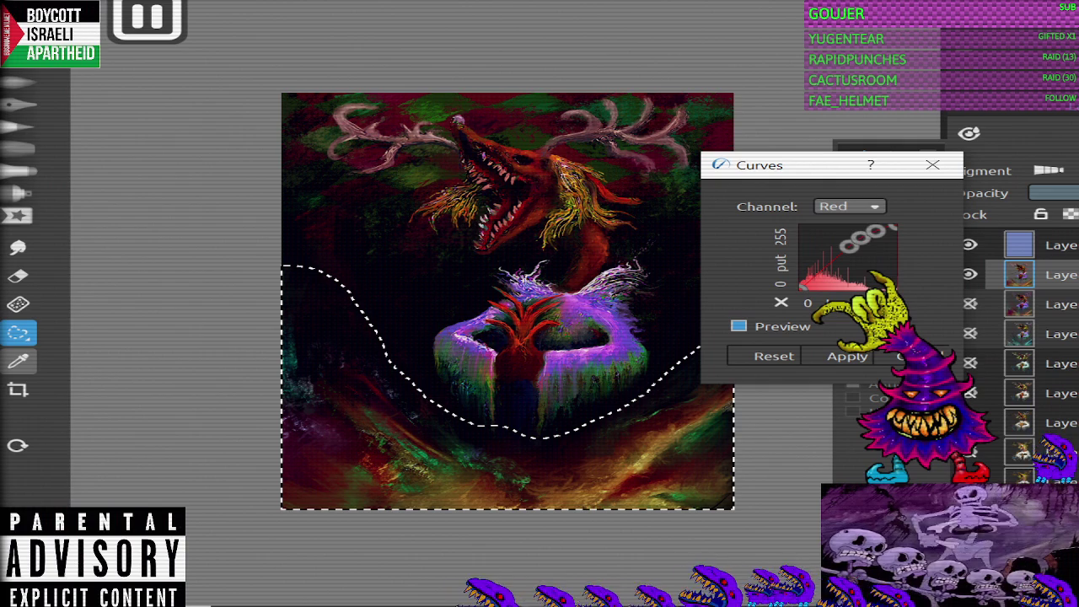
{"action": "left_click_drag", "start_coordinate": [839, 264], "coordinate": [835, 273]}
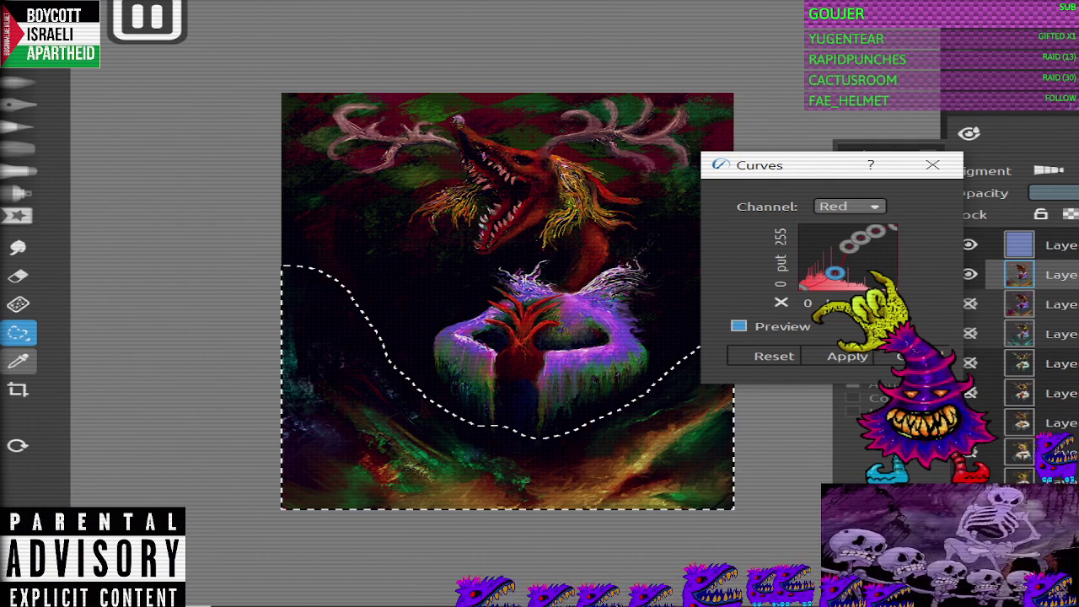
{"action": "left_click", "coordinate": [774, 356]}
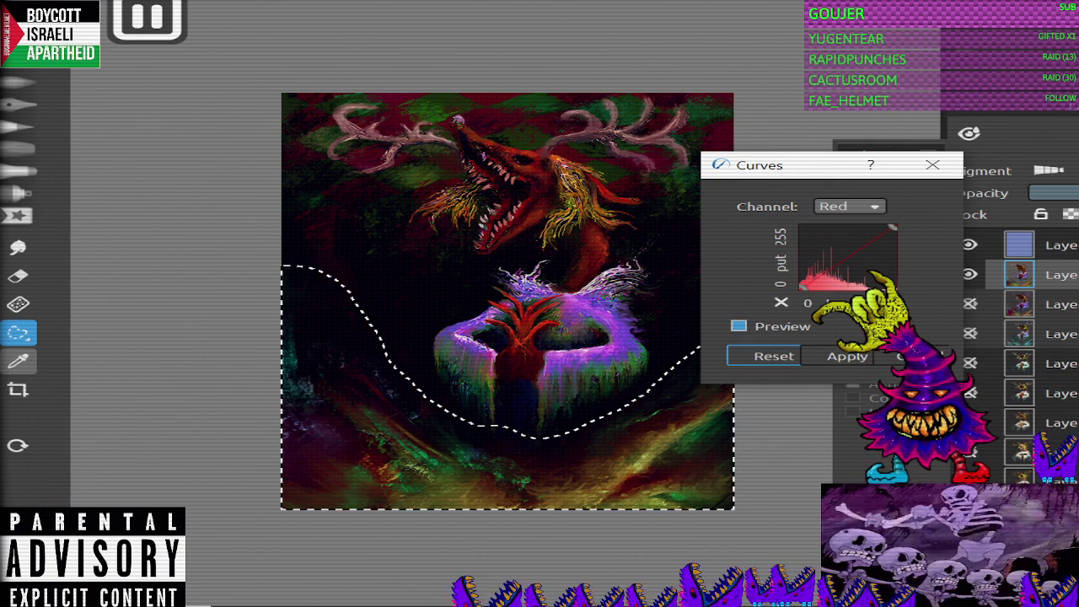
{"action": "mouse_move", "coordinate": [855, 253]}
{"action": "left_mouse_down"}
{"action": "mouse_move", "coordinate": [854, 265]}
{"action": "mouse_move", "coordinate": [866, 235]}
{"action": "left_mouse_up"}
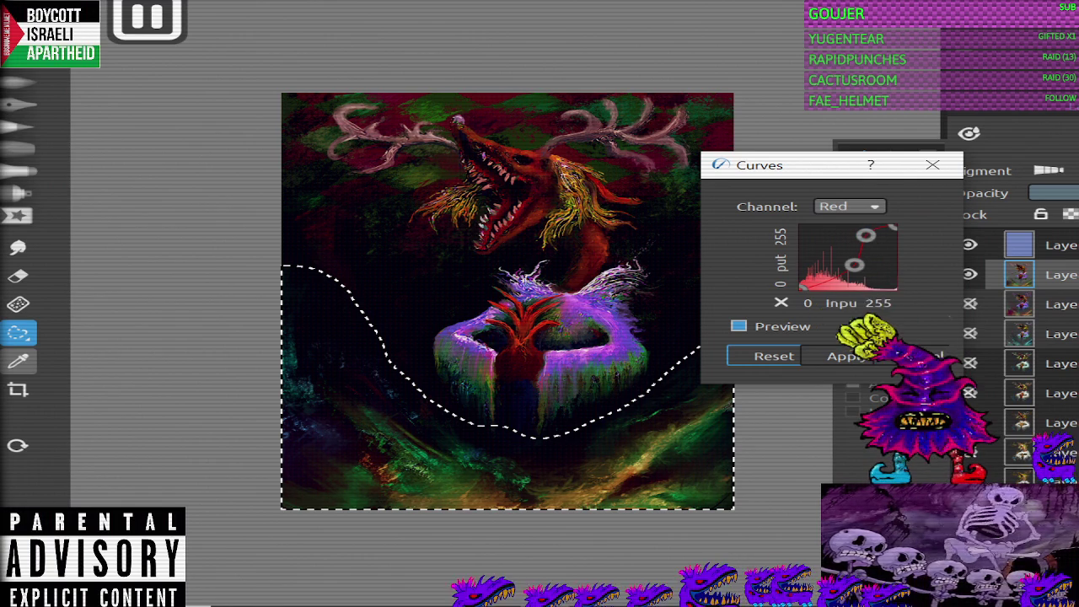
{"action": "scroll", "coordinate": [602, 413], "scroll_direction": "up", "scroll_amount": 1}
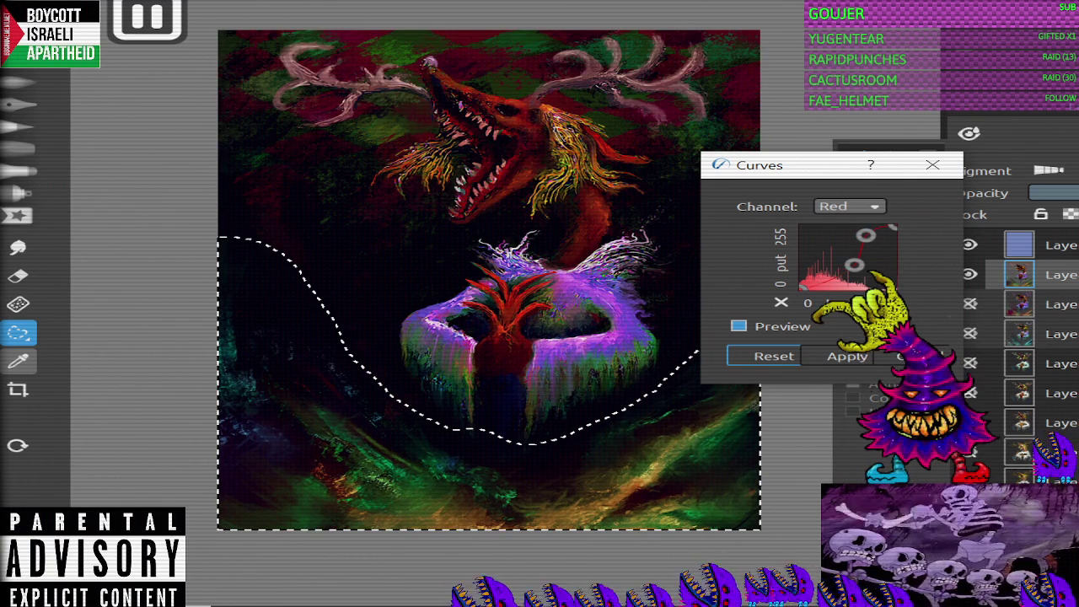
{"action": "left_click", "coordinate": [829, 269]}
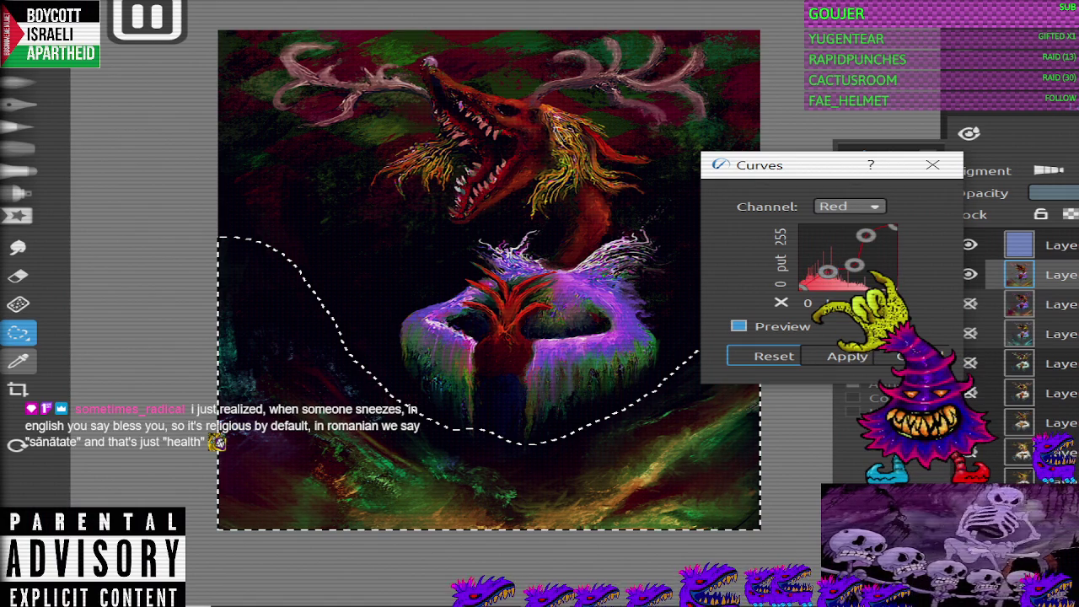
{"action": "left_click", "coordinate": [847, 356]}
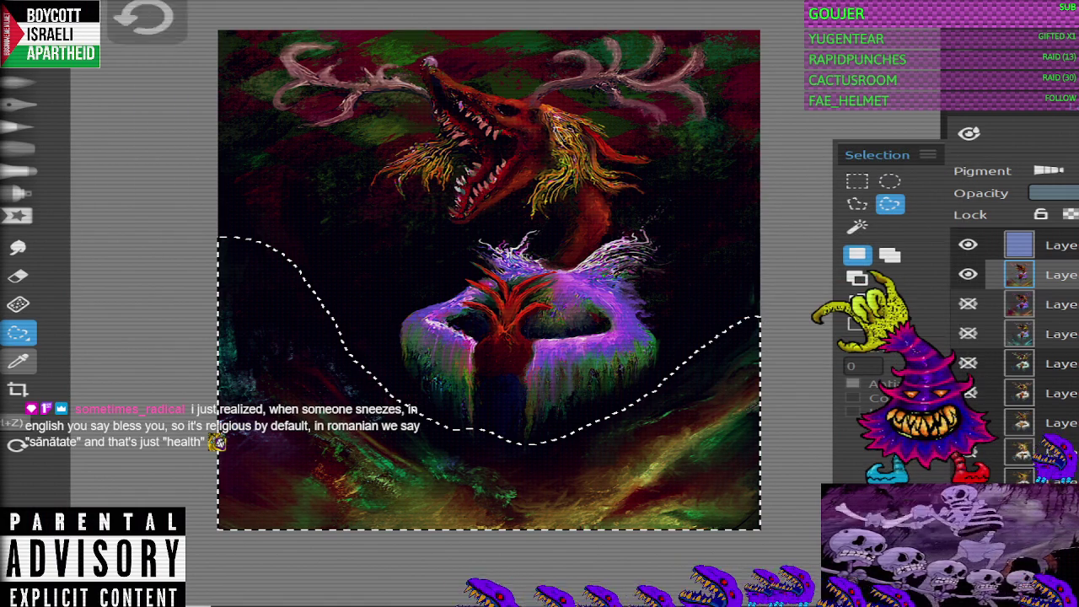
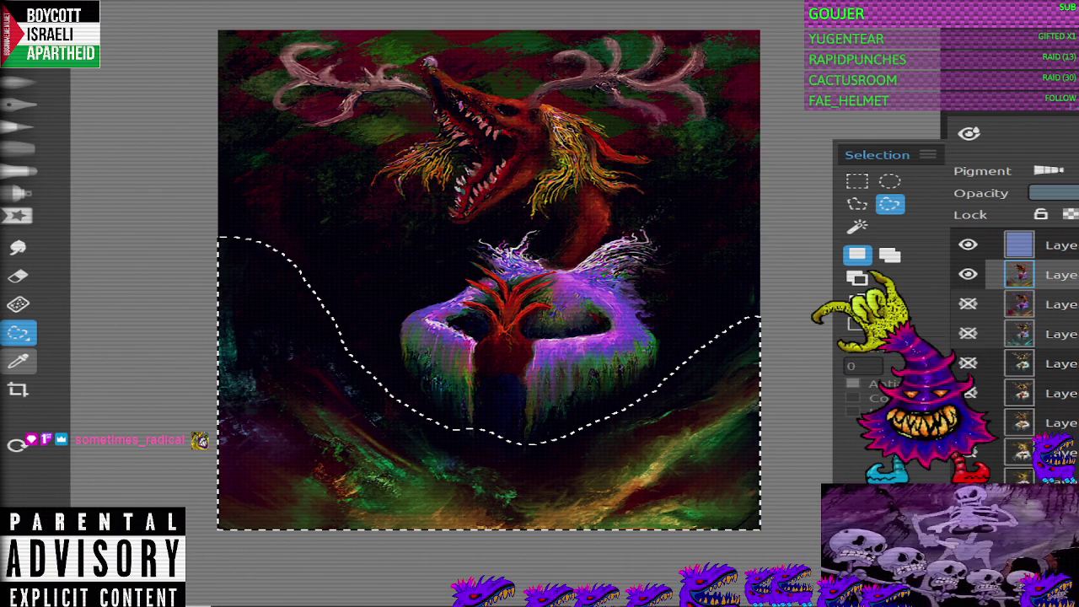
Step: Undo back through the recent changes until the wavy lasso selection is removed
{"action": "scroll", "coordinate": [489, 279], "scroll_direction": "down", "scroll_amount": 3}
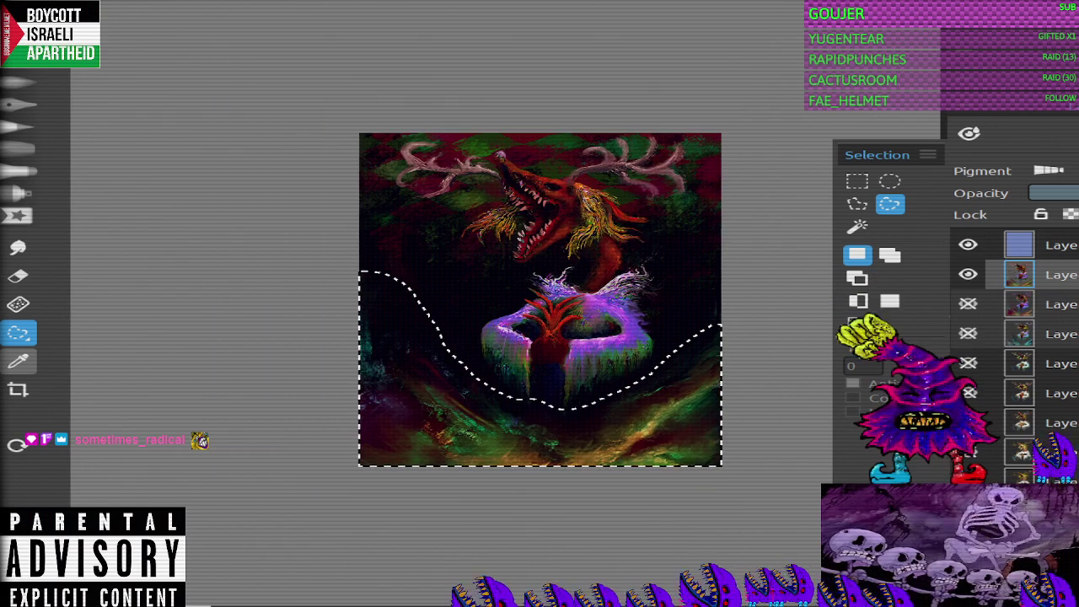
{"action": "scroll", "coordinate": [505, 270], "scroll_direction": "up", "scroll_amount": 2}
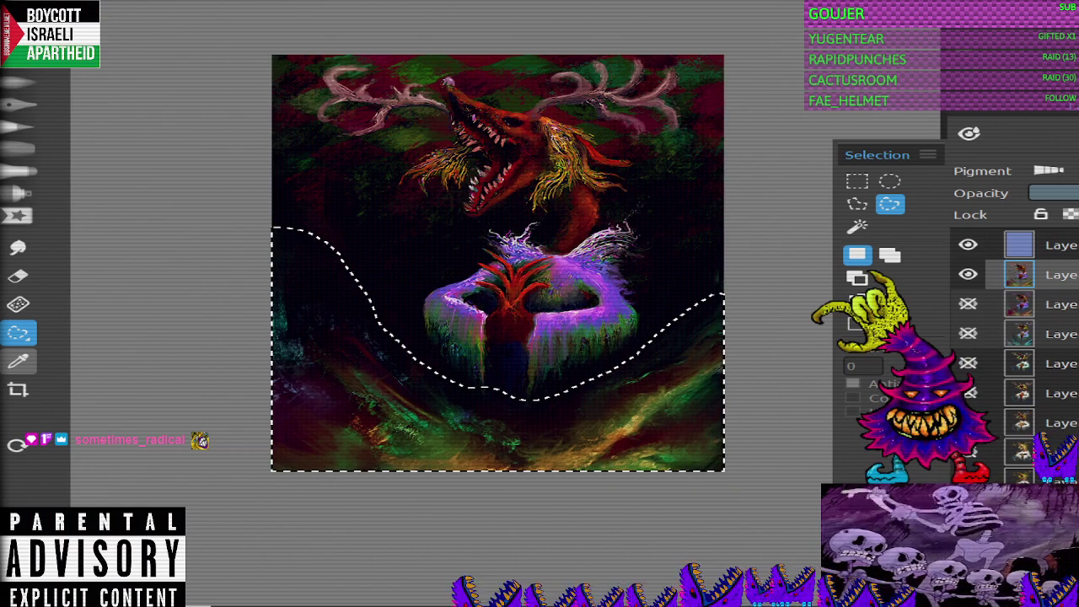
{"action": "key", "text": "ctrl+z"}
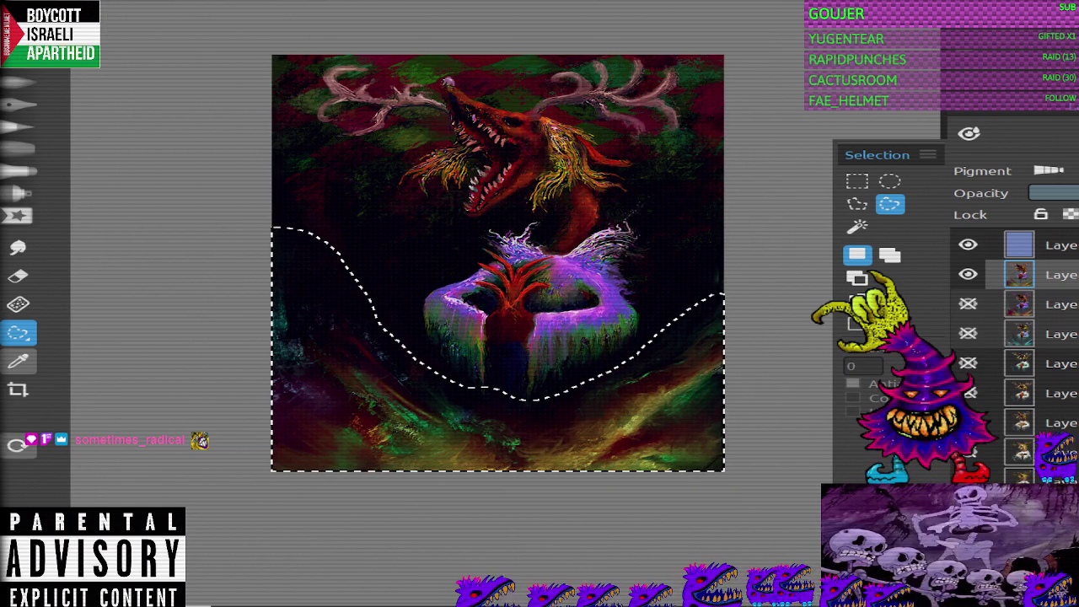
{"action": "key", "text": "ctrl+z"}
{"action": "key", "text": "ctrl+z"}
{"action": "key", "text": "ctrl+shift+z"}
{"action": "key", "text": "ctrl+shift+z"}
{"action": "key", "text": "ctrl+z"}
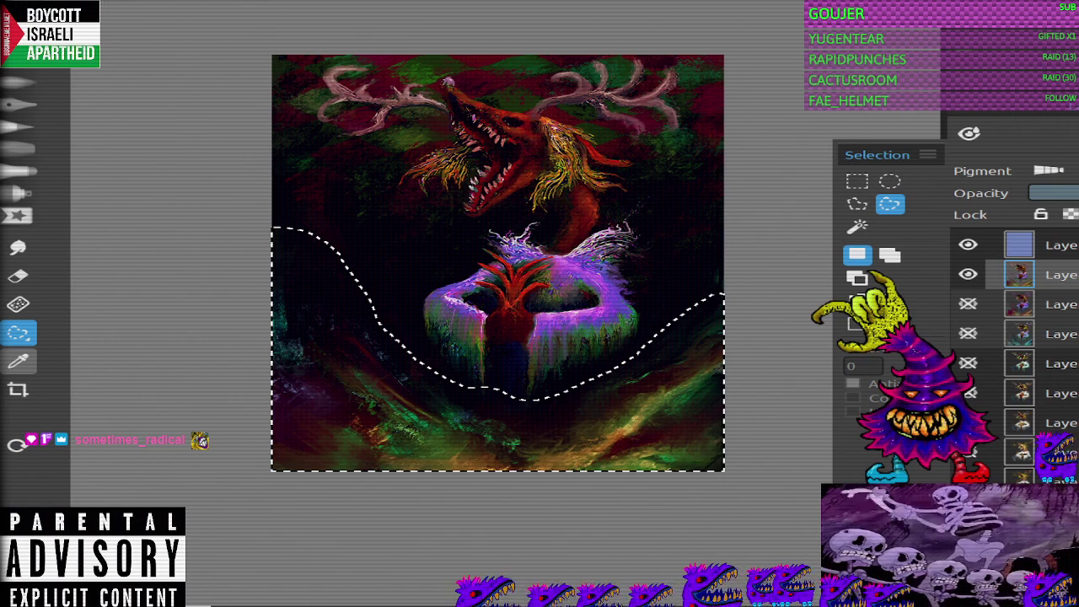
{"action": "key", "text": "ctrl+z"}
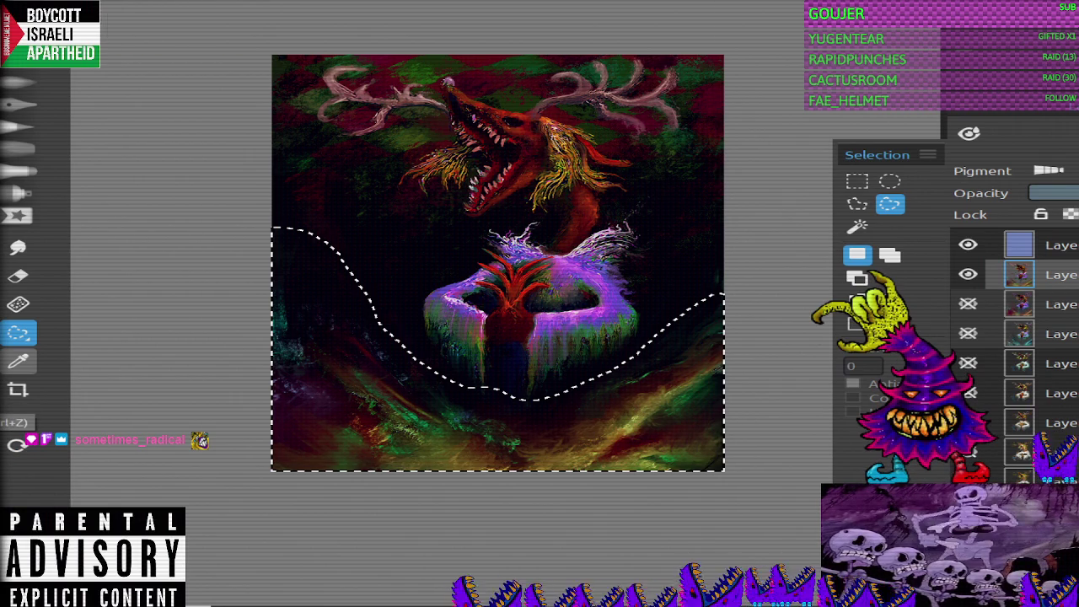
{"action": "key", "text": "ctrl+z"}
Step: Zoom in and out on the canvas to check the restored painting
{"action": "scroll", "coordinate": [531, 436], "scroll_direction": "up", "scroll_amount": 2}
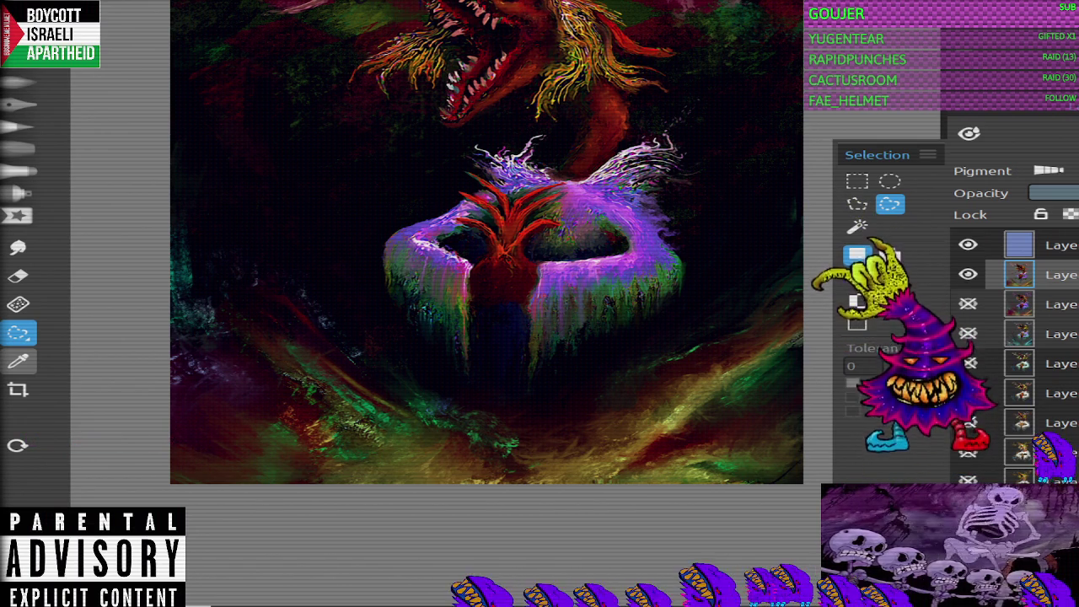
{"action": "scroll", "coordinate": [486, 242], "scroll_direction": "down", "scroll_amount": 2}
{"action": "scroll", "coordinate": [512, 228], "scroll_direction": "up", "scroll_amount": 1}
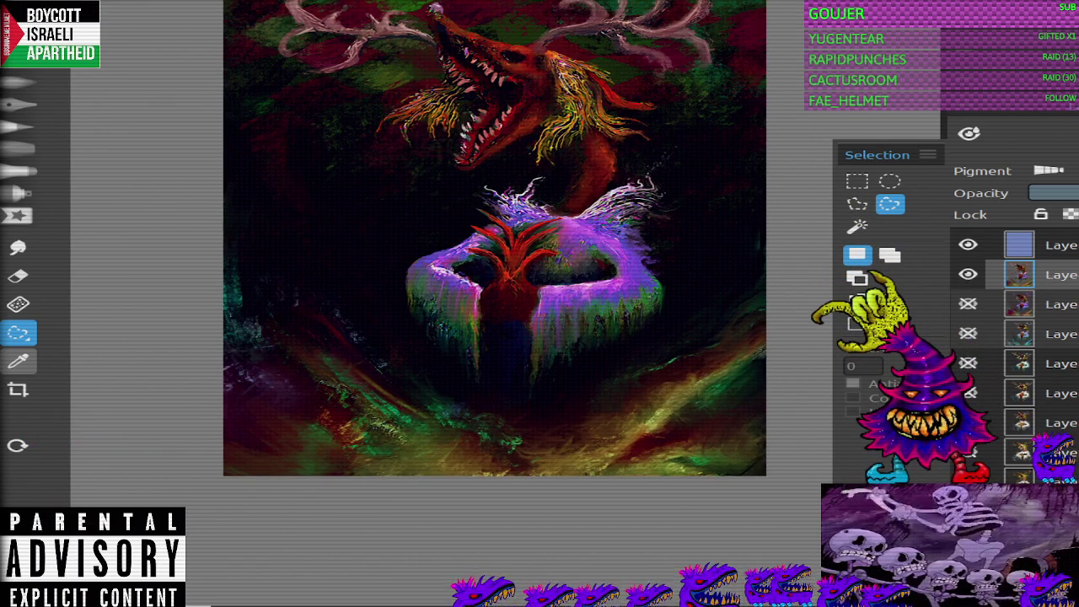
{"action": "scroll", "coordinate": [506, 240], "scroll_direction": "down", "scroll_amount": 1}
{"action": "scroll", "coordinate": [506, 240], "scroll_direction": "down", "scroll_amount": 1}
{"action": "scroll", "coordinate": [516, 242], "scroll_direction": "up", "scroll_amount": 1}
{"action": "scroll", "coordinate": [1012, 354], "scroll_direction": "down", "scroll_amount": 2}
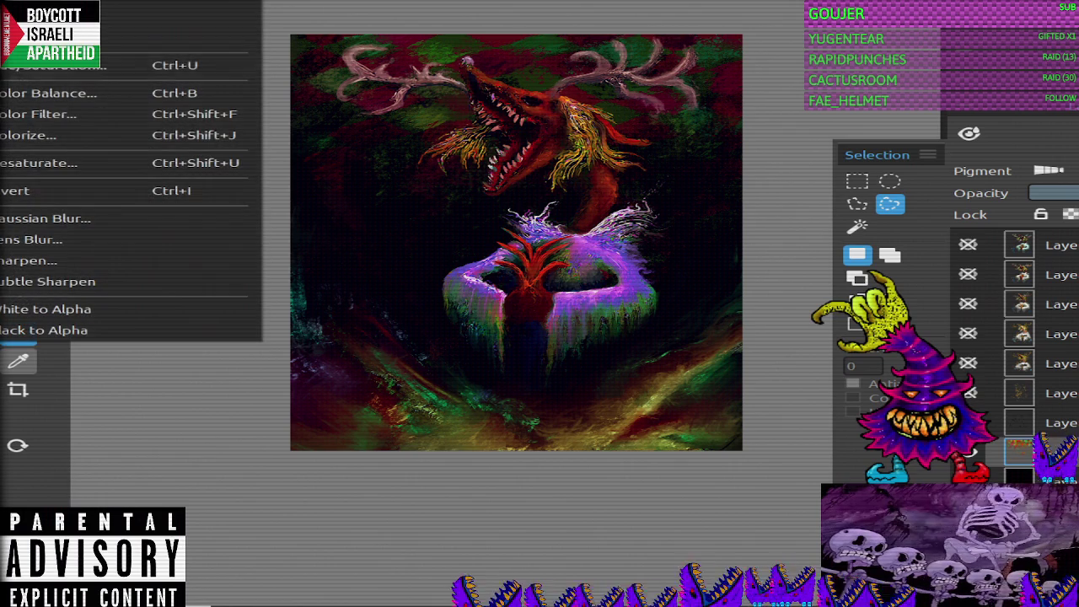
Step: In Curves, reshape the Green channel curve to shift the painting's greens
{"action": "key", "text": "ctrl+m"}
{"action": "left_click", "coordinate": [850, 206]}
{"action": "left_click", "coordinate": [849, 241]}
{"action": "mouse_move", "coordinate": [857, 250]}
{"action": "left_mouse_down"}
{"action": "mouse_move", "coordinate": [858, 237]}
{"action": "mouse_move", "coordinate": [871, 243]}
{"action": "mouse_move", "coordinate": [875, 233]}
{"action": "left_mouse_up"}
{"action": "left_click", "coordinate": [774, 356]}
{"action": "mouse_move", "coordinate": [832, 269]}
{"action": "left_mouse_down"}
{"action": "mouse_move", "coordinate": [832, 252]}
{"action": "mouse_move", "coordinate": [891, 274]}
{"action": "left_mouse_up"}
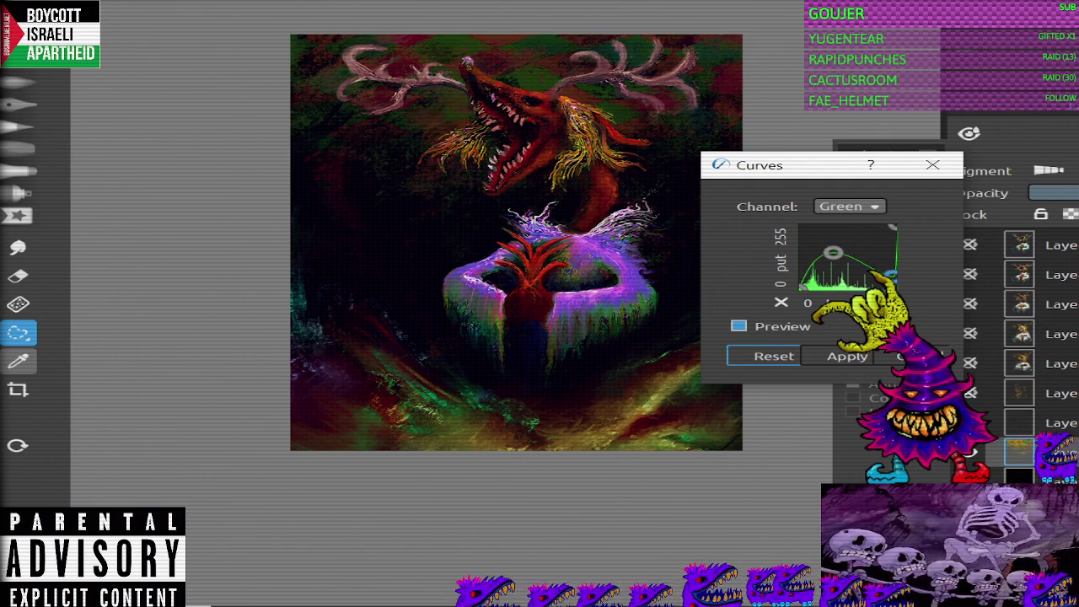
{"action": "scroll", "coordinate": [516, 242], "scroll_direction": "up", "scroll_amount": 2}
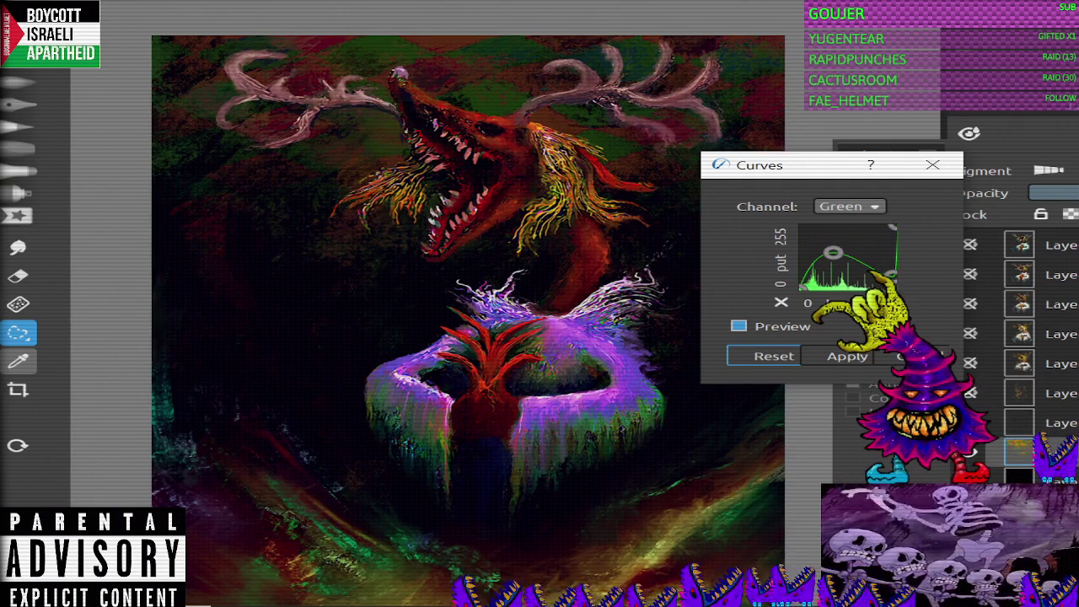
{"action": "scroll", "coordinate": [516, 242], "scroll_direction": "down", "scroll_amount": 2}
{"action": "scroll", "coordinate": [441, 228], "scroll_direction": "up", "scroll_amount": 1}
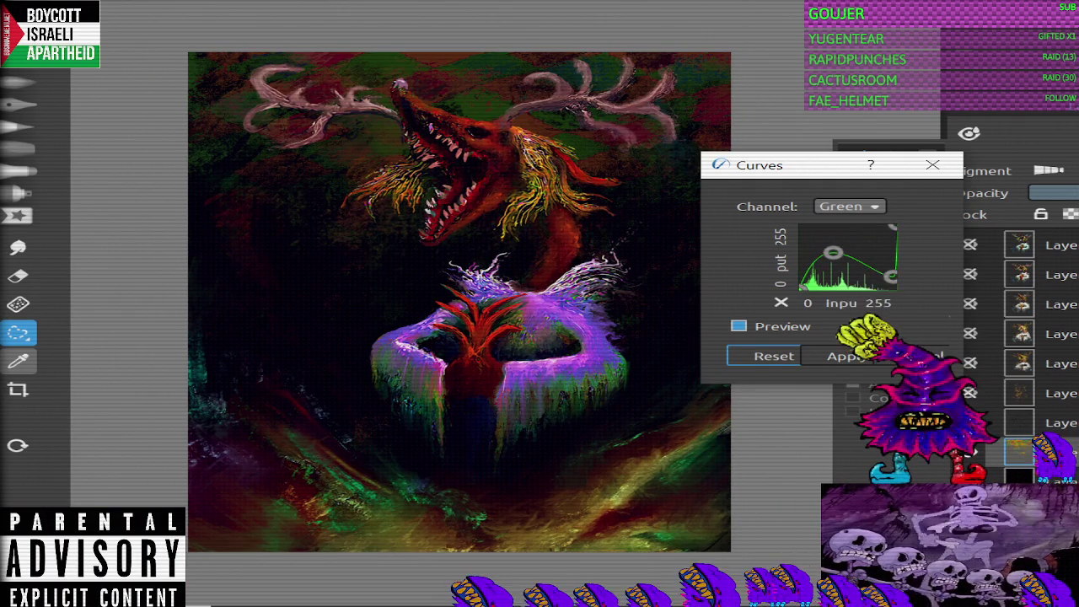
Step: Adjust the Red channel curve with two points and apply the curves adjustment
{"action": "left_click", "coordinate": [849, 206]}
{"action": "key", "text": "Up"}
{"action": "key", "text": "Up"}
{"action": "key", "text": "Return"}
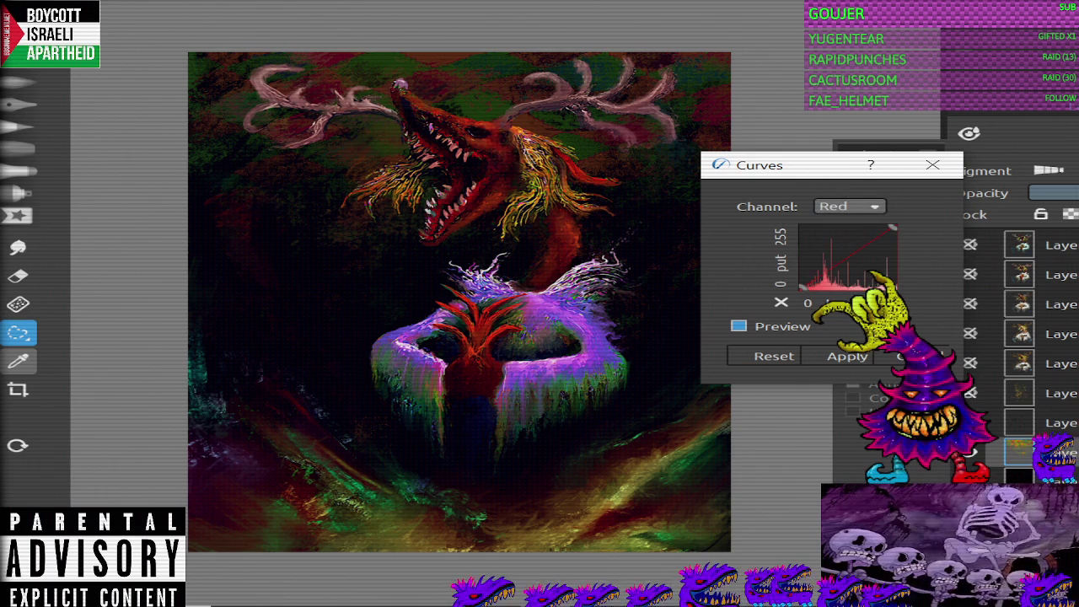
{"action": "mouse_move", "coordinate": [837, 248]}
{"action": "left_mouse_down"}
{"action": "mouse_move", "coordinate": [885, 270]}
{"action": "mouse_move", "coordinate": [865, 245]}
{"action": "mouse_move", "coordinate": [859, 266]}
{"action": "left_mouse_up"}
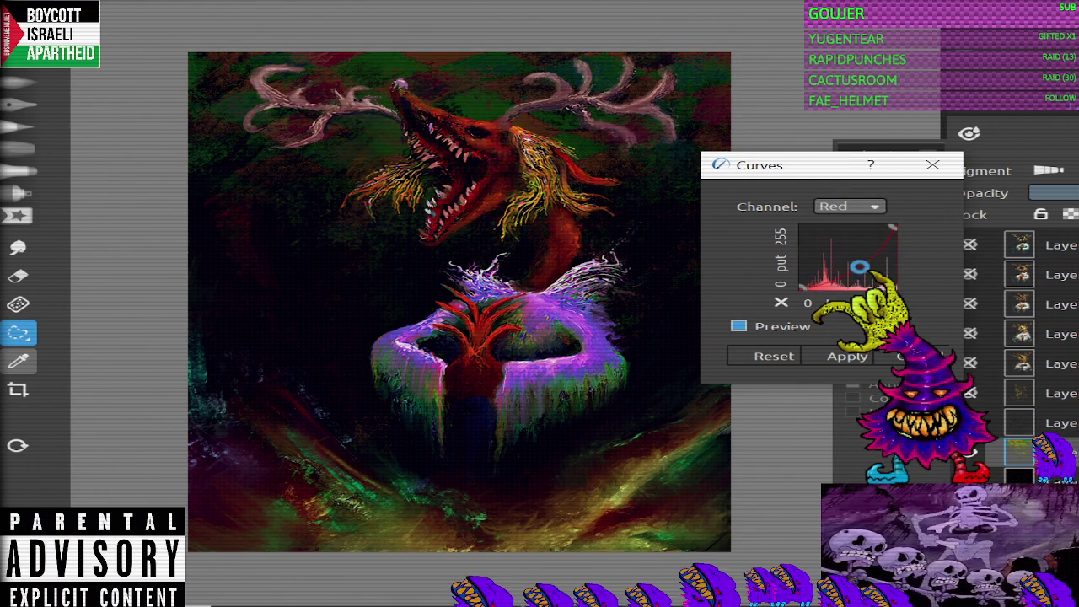
{"action": "left_click", "coordinate": [882, 244]}
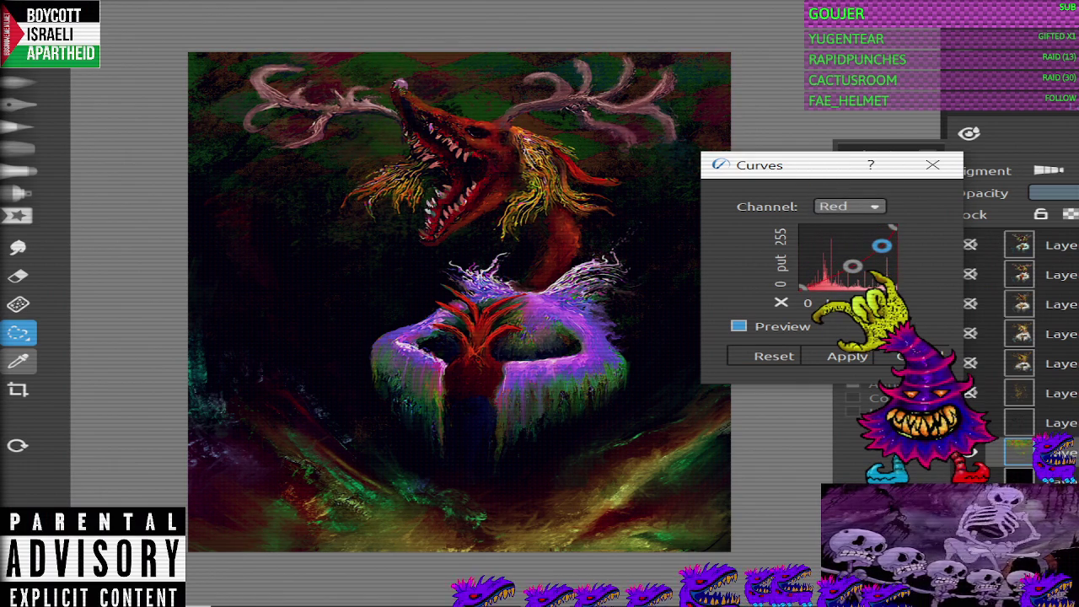
{"action": "left_click", "coordinate": [847, 356]}
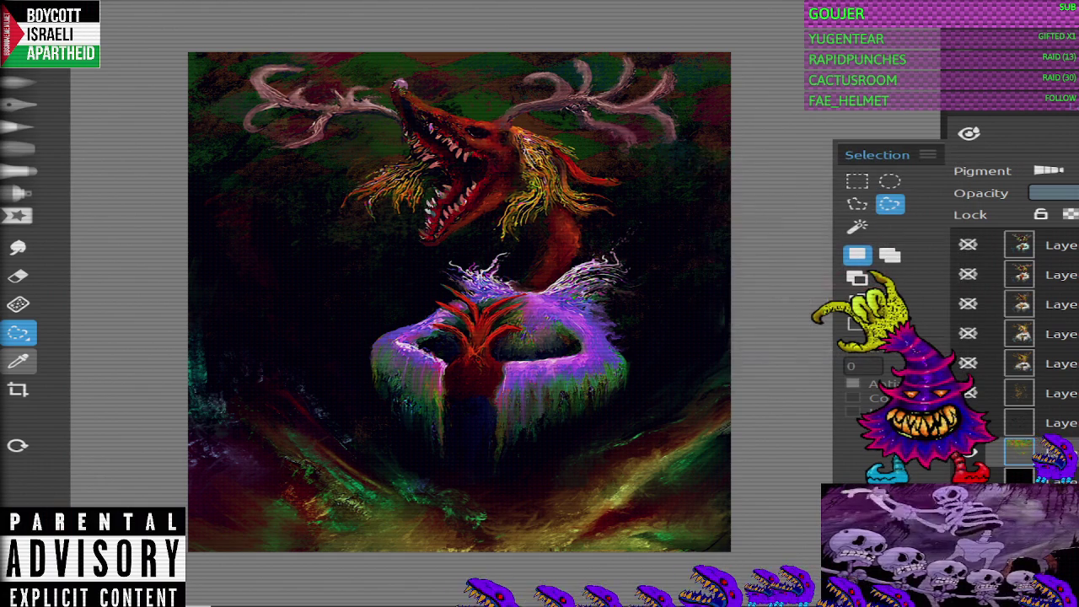
Step: Review the adjusted painting and redo the checkered background change
{"action": "scroll", "coordinate": [510, 67], "scroll_direction": "up", "scroll_amount": 2}
{"action": "scroll", "coordinate": [518, 88], "scroll_direction": "up", "scroll_amount": 2}
{"action": "scroll", "coordinate": [459, 337], "scroll_direction": "down", "scroll_amount": 3}
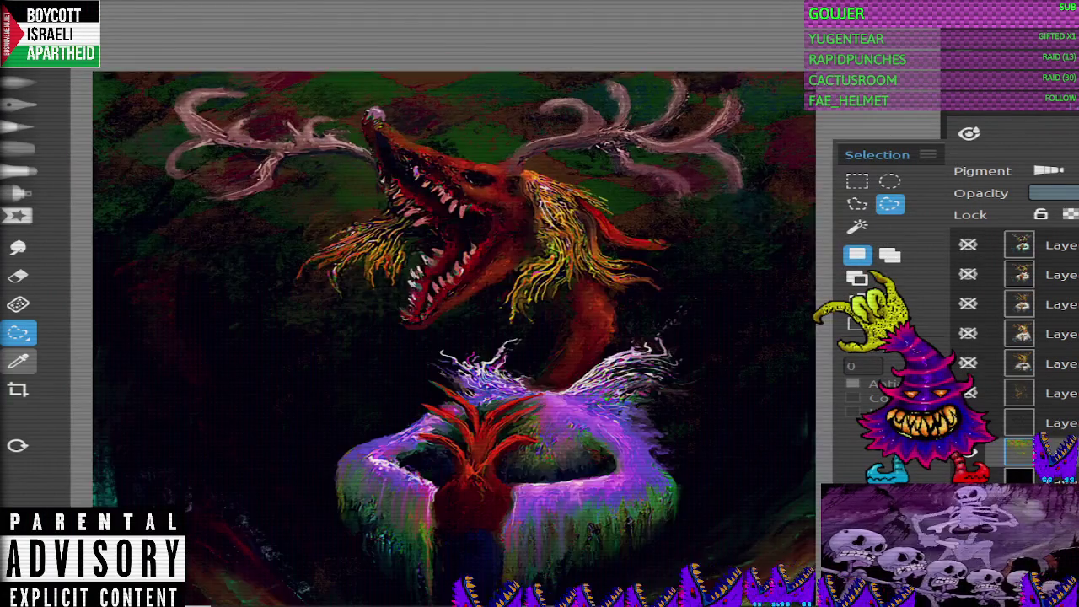
{"action": "scroll", "coordinate": [460, 337], "scroll_direction": "down", "scroll_amount": 1}
{"action": "scroll", "coordinate": [460, 337], "scroll_direction": "up", "scroll_amount": 1}
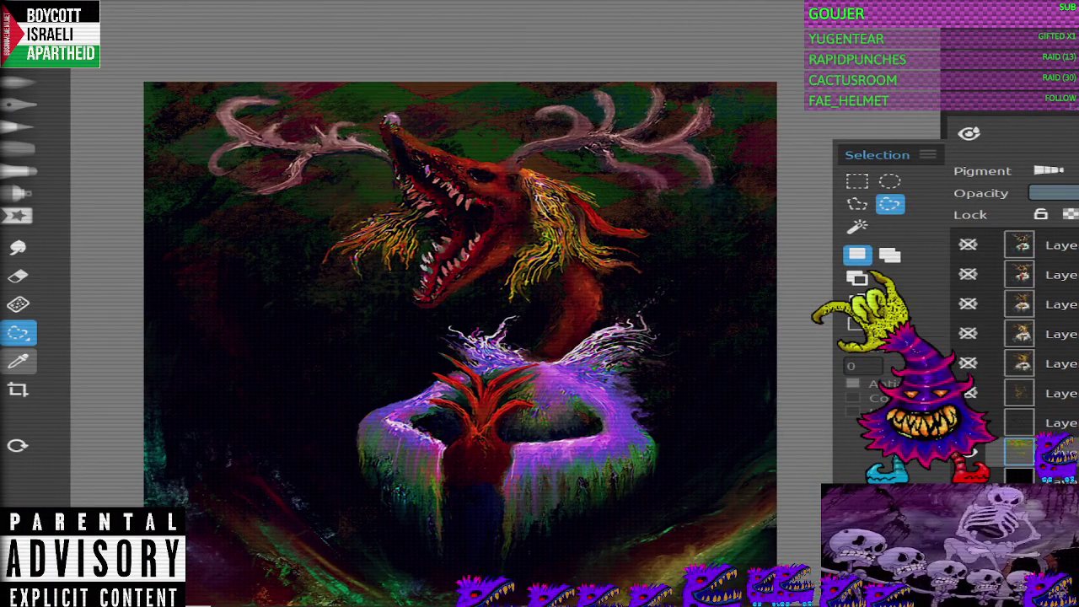
{"action": "scroll", "coordinate": [510, 337], "scroll_direction": "down", "scroll_amount": 2}
{"action": "scroll", "coordinate": [510, 338], "scroll_direction": "up", "scroll_amount": 1}
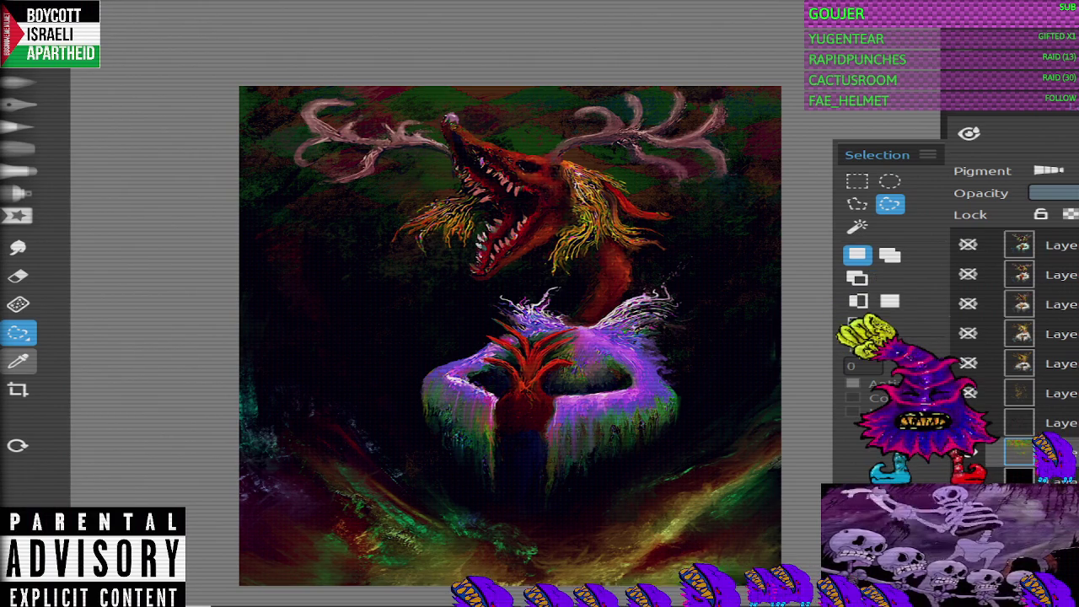
{"action": "left_click", "coordinate": [17, 446]}
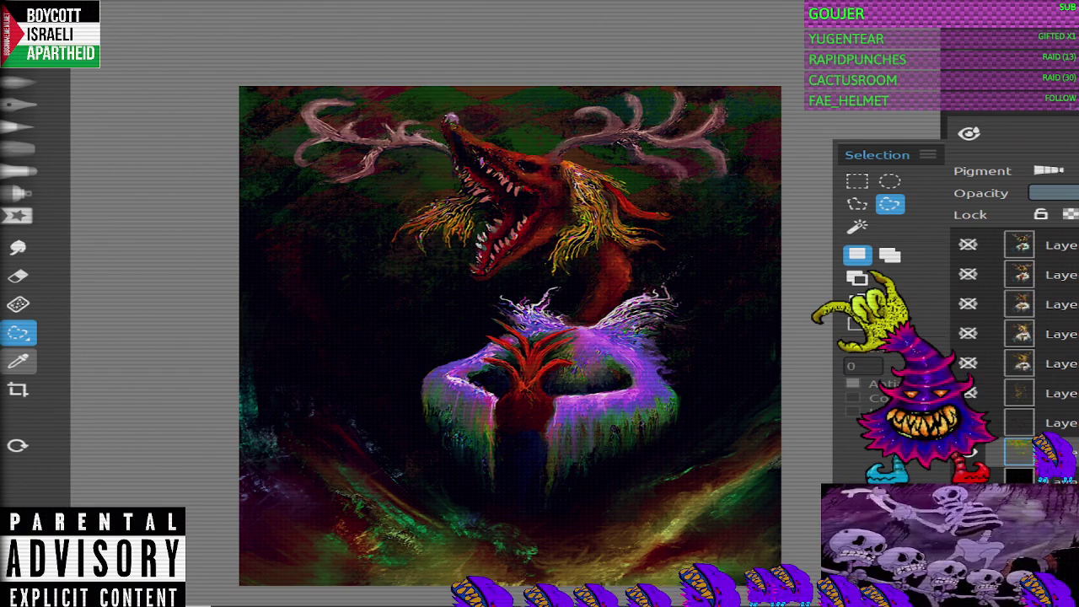
Step: In Curves on the Red channel, nudge one point and add a slightly lowered second point
{"action": "left_click", "coordinate": [51, 40]}
{"action": "left_click", "coordinate": [850, 207]}
{"action": "left_click", "coordinate": [848, 244]}
{"action": "left_click", "coordinate": [850, 207]}
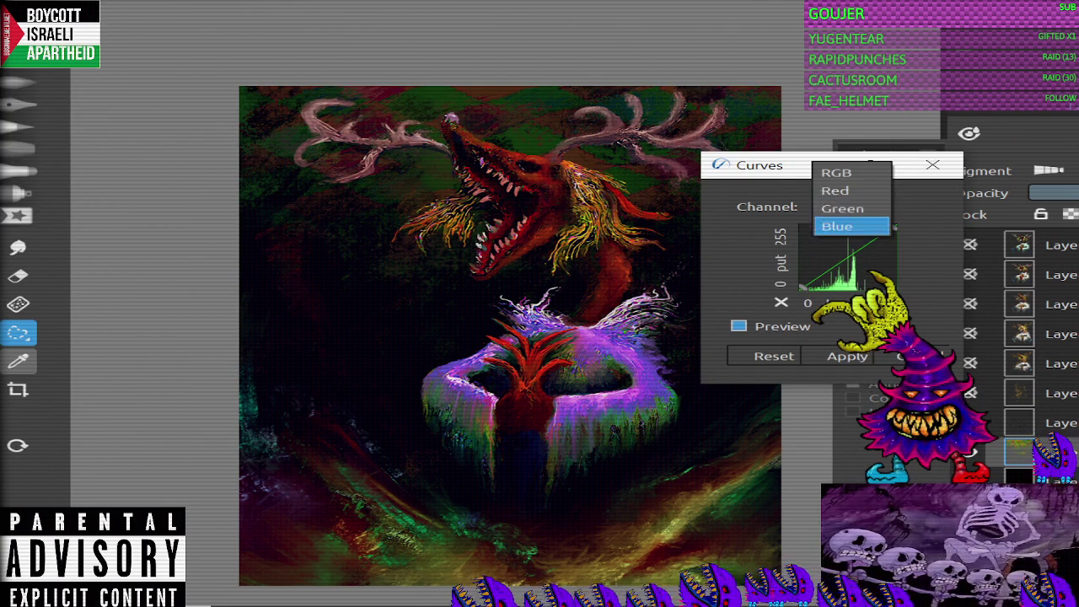
{"action": "left_click", "coordinate": [843, 188]}
{"action": "left_click_drag", "start_coordinate": [889, 247], "coordinate": [879, 230]}
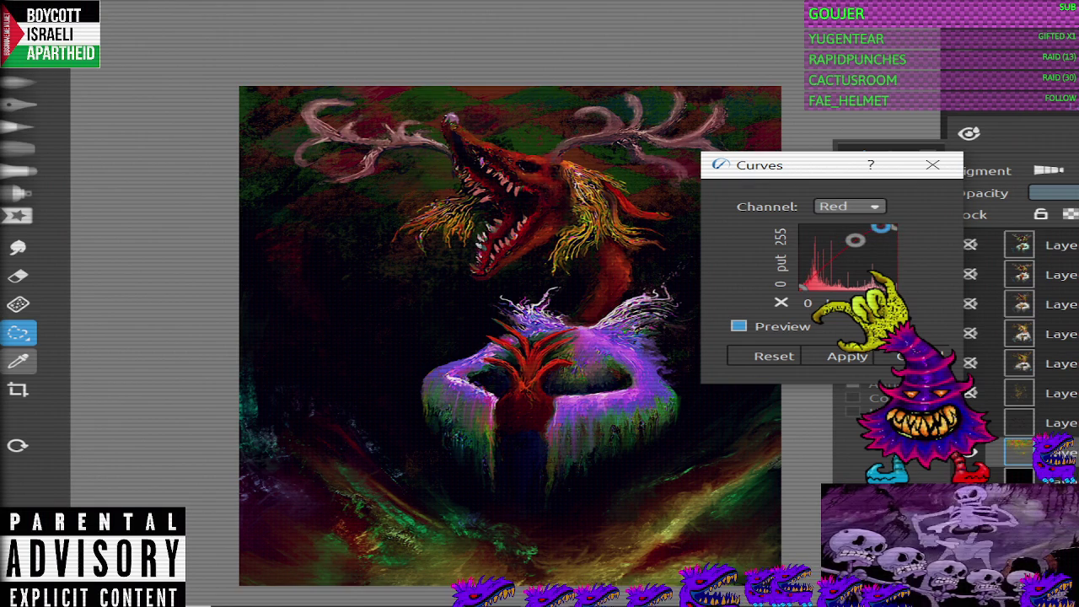
{"action": "left_click", "coordinate": [842, 266]}
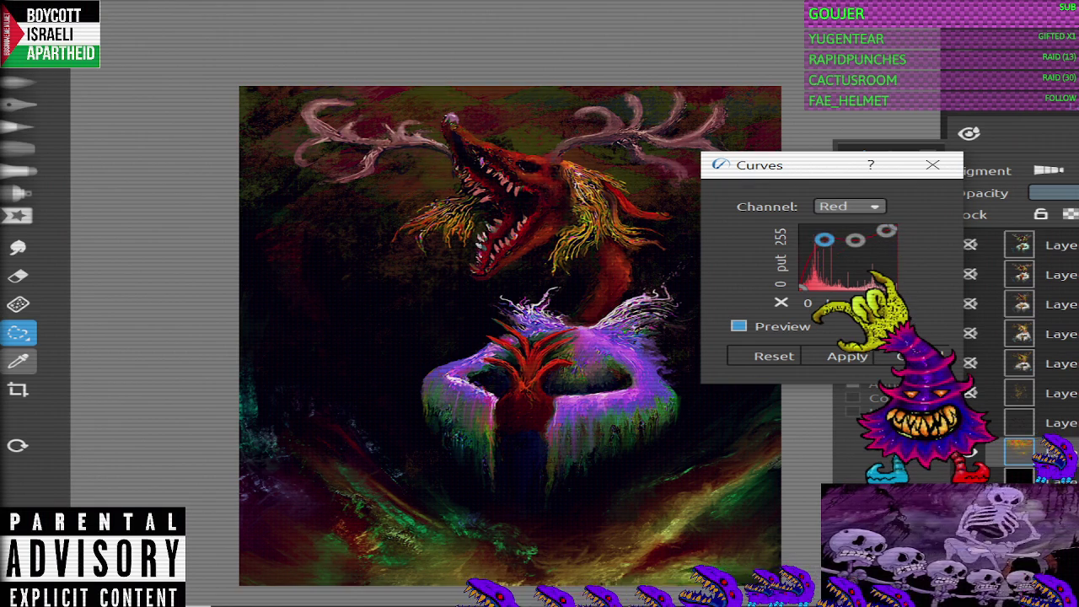
{"action": "left_click_drag", "start_coordinate": [842, 264], "coordinate": [843, 268]}
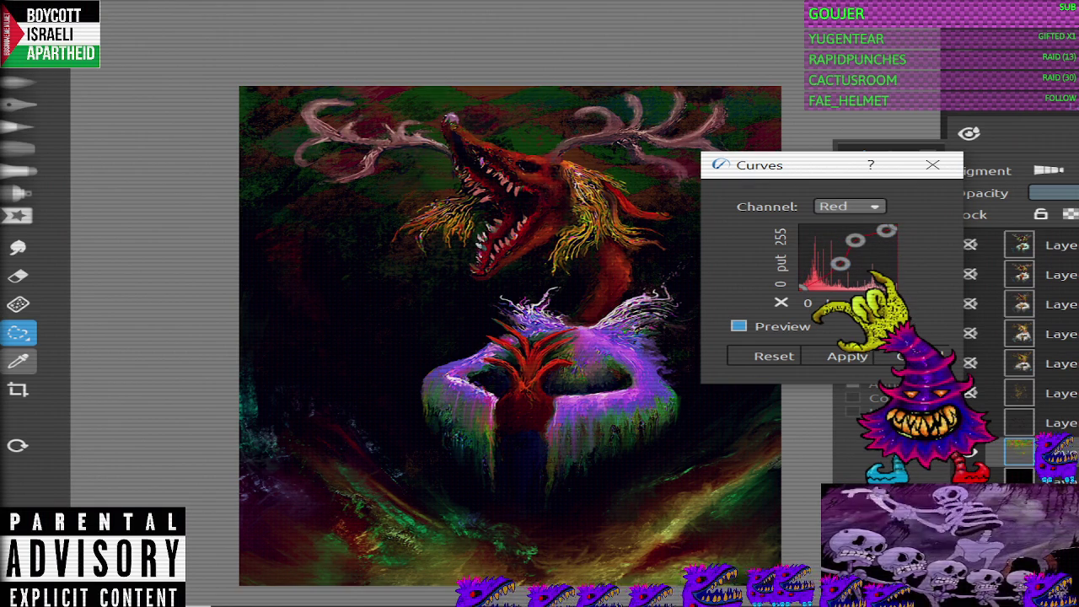
Step: Apply the red-curve adjustment to the whole painting and review the canvas
{"action": "scroll", "coordinate": [510, 336], "scroll_direction": "down", "scroll_amount": 3}
{"action": "scroll", "coordinate": [523, 278], "scroll_direction": "up", "scroll_amount": 2}
{"action": "left_click", "coordinate": [848, 355]}
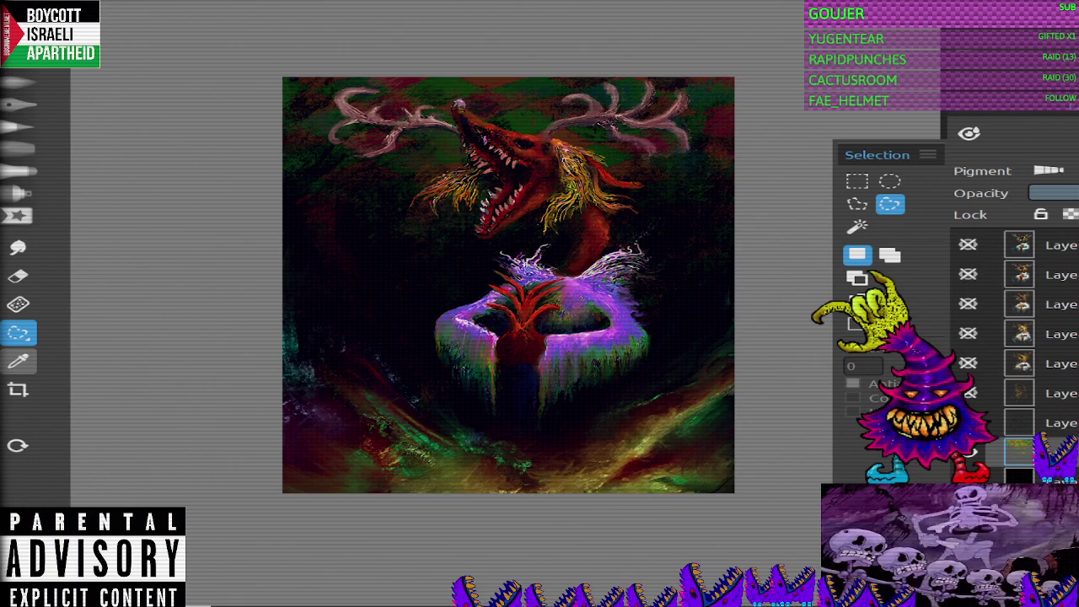
{"action": "scroll", "coordinate": [512, 295], "scroll_direction": "up", "scroll_amount": 1}
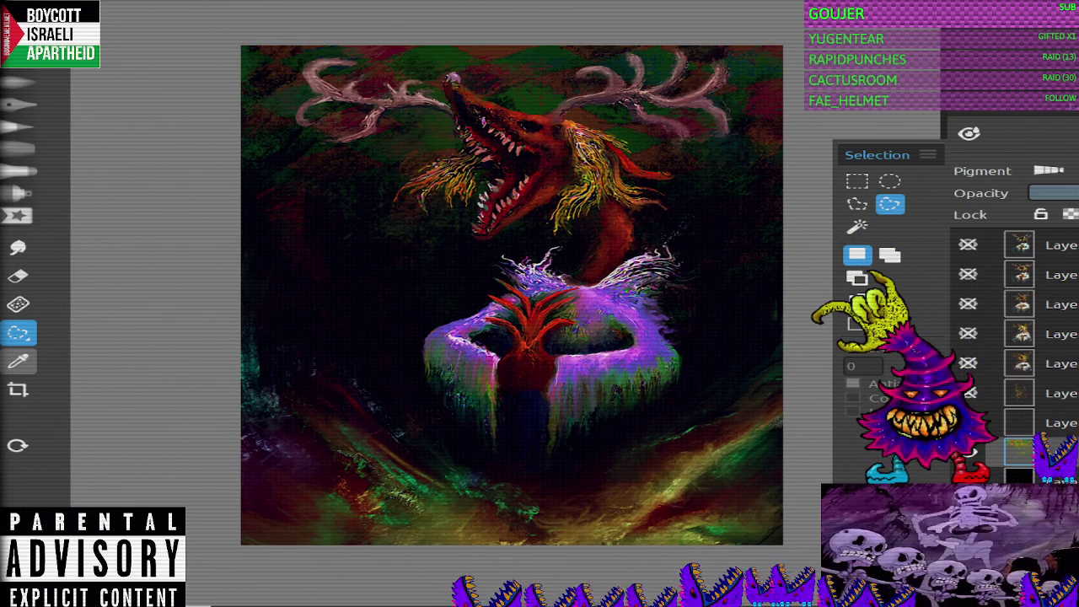
{"action": "scroll", "coordinate": [1020, 354], "scroll_direction": "up", "scroll_amount": 3}
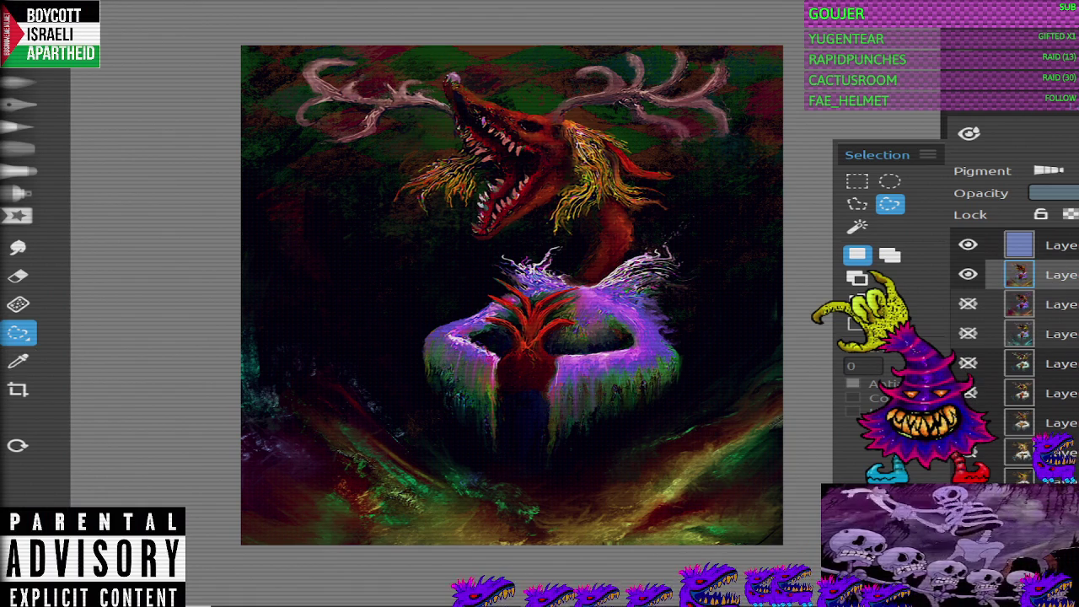
{"action": "key", "text": "b"}
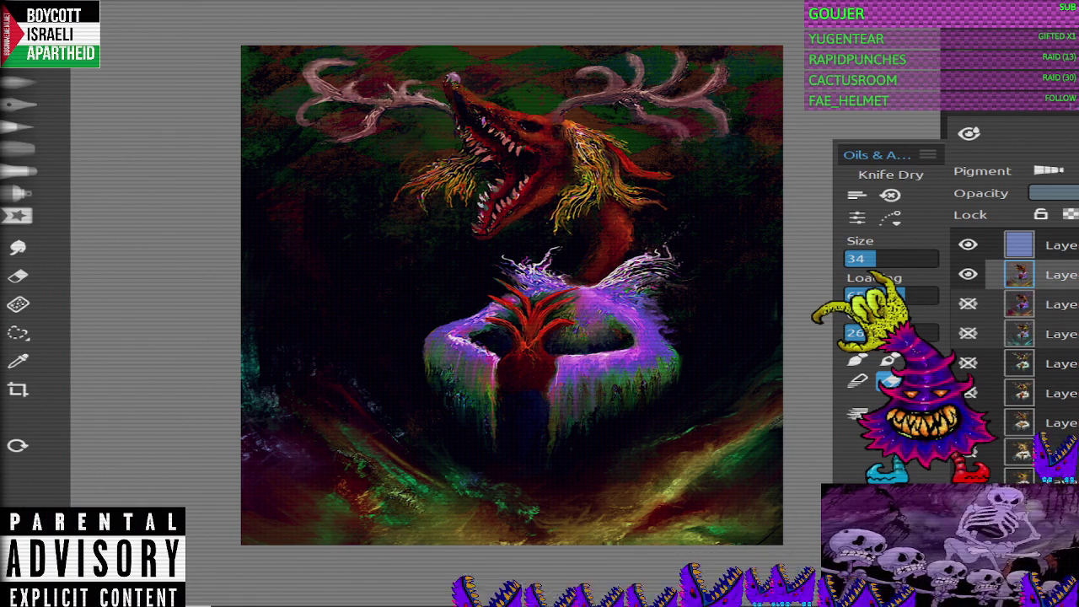
Step: Select the Oils & Acrylic Grunge 3 brush preset
{"action": "key", "text": "b"}
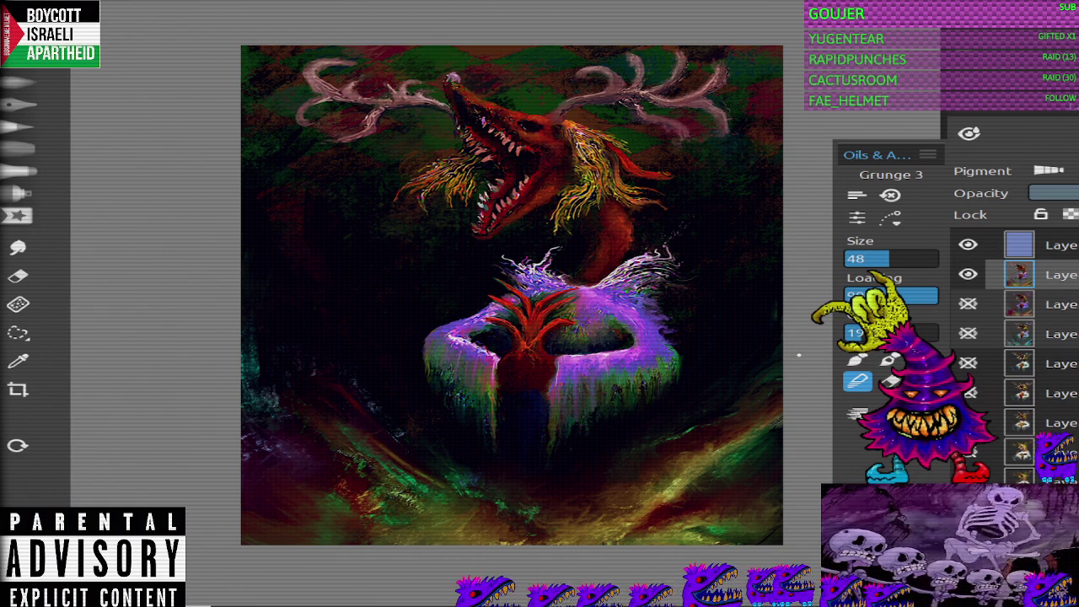
{"action": "scroll", "coordinate": [1020, 337], "scroll_direction": "down", "scroll_amount": 2}
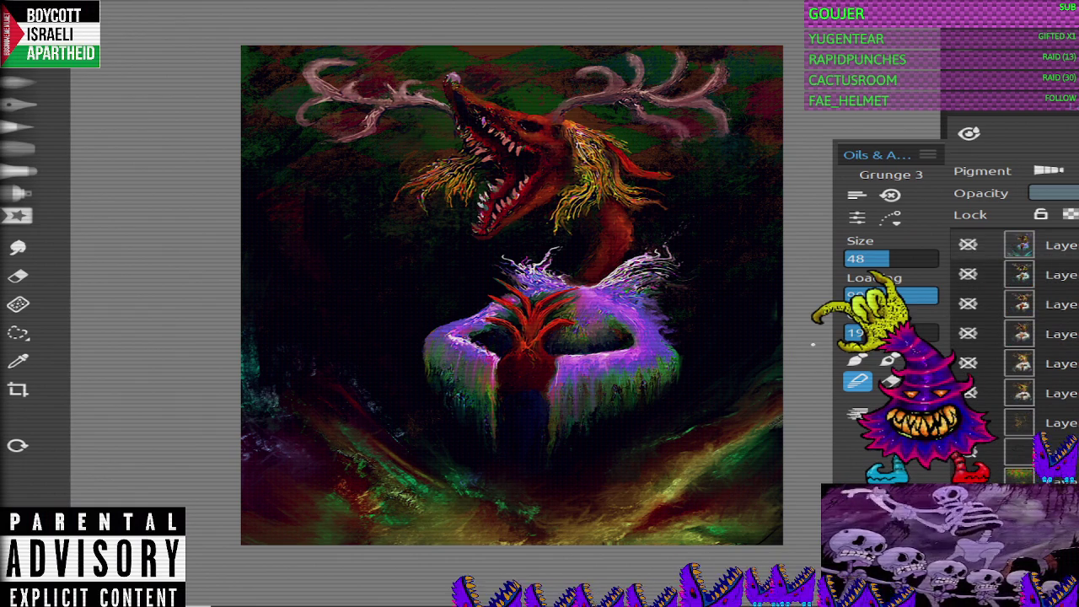
{"action": "key", "text": "e"}
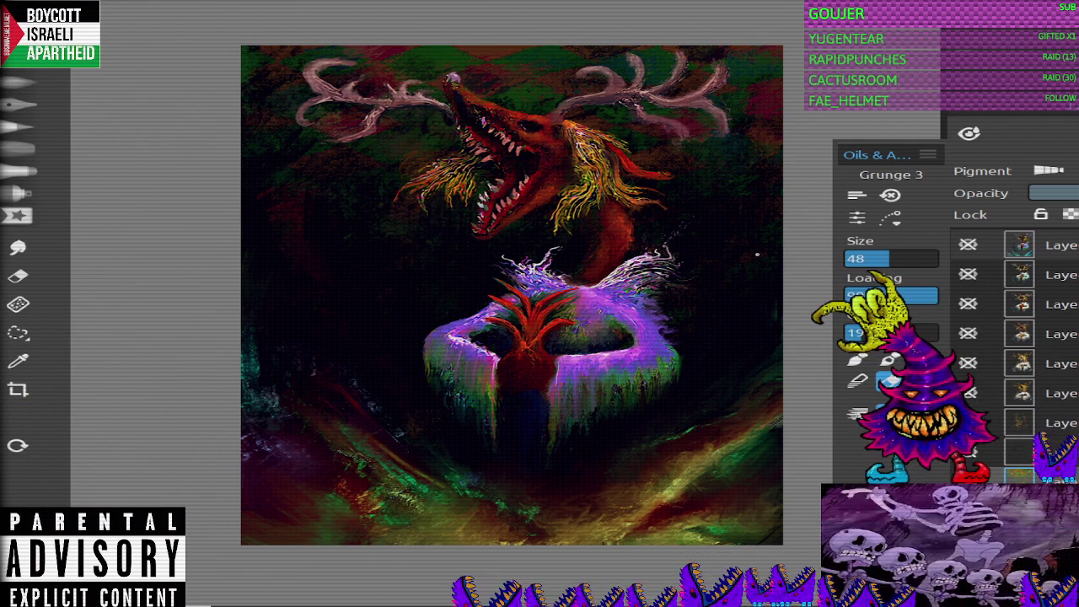
Step: On a new layer, paint light teal streaks across the lower-left ground at brush size 41
{"action": "key", "text": "ctrl+shift+n"}
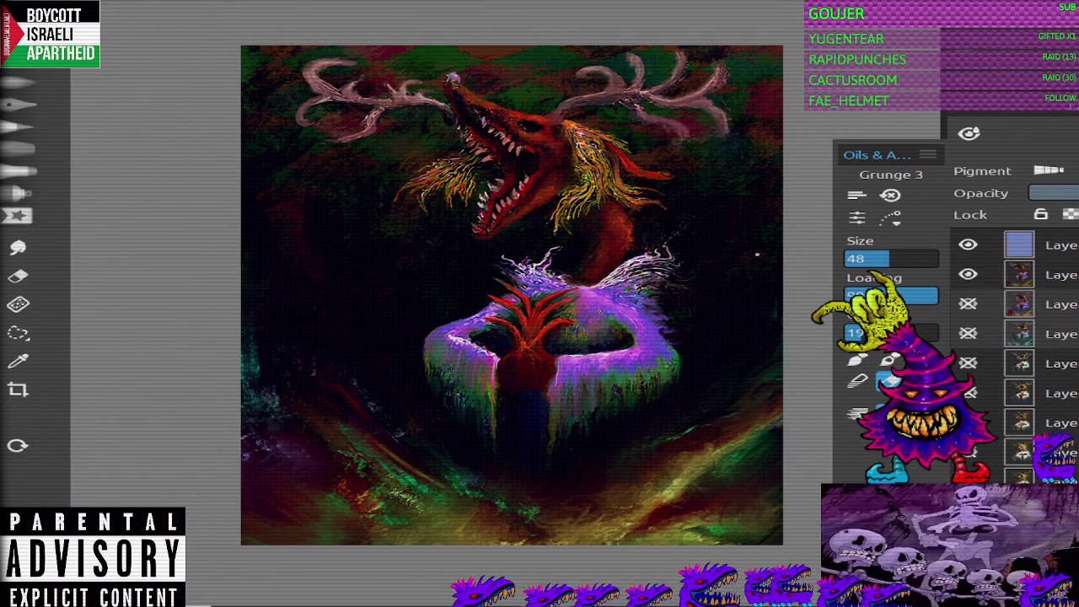
{"action": "key", "text": "b"}
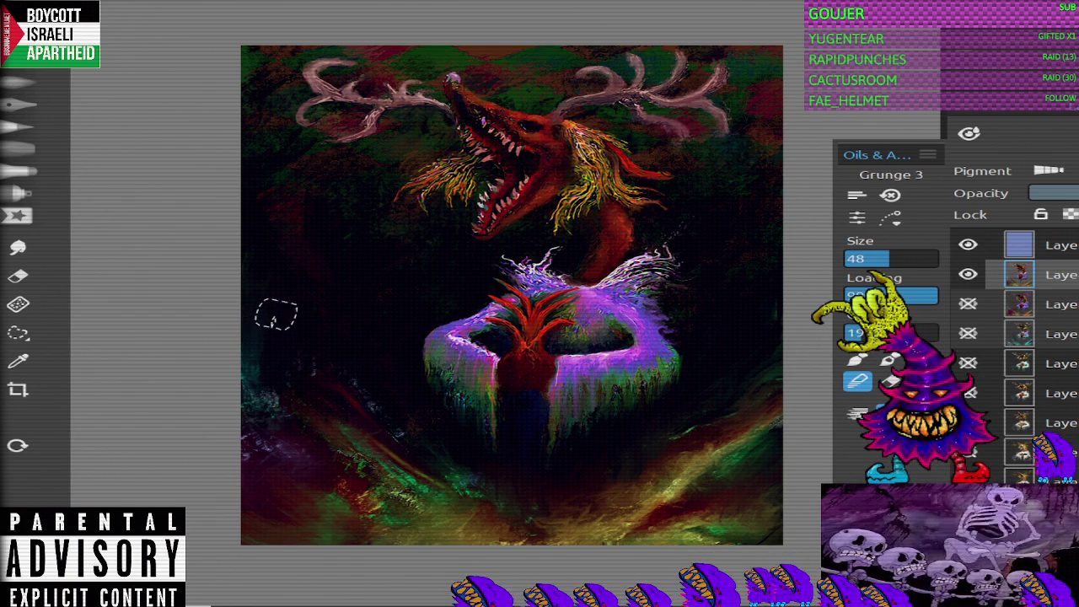
{"action": "key", "text": "b"}
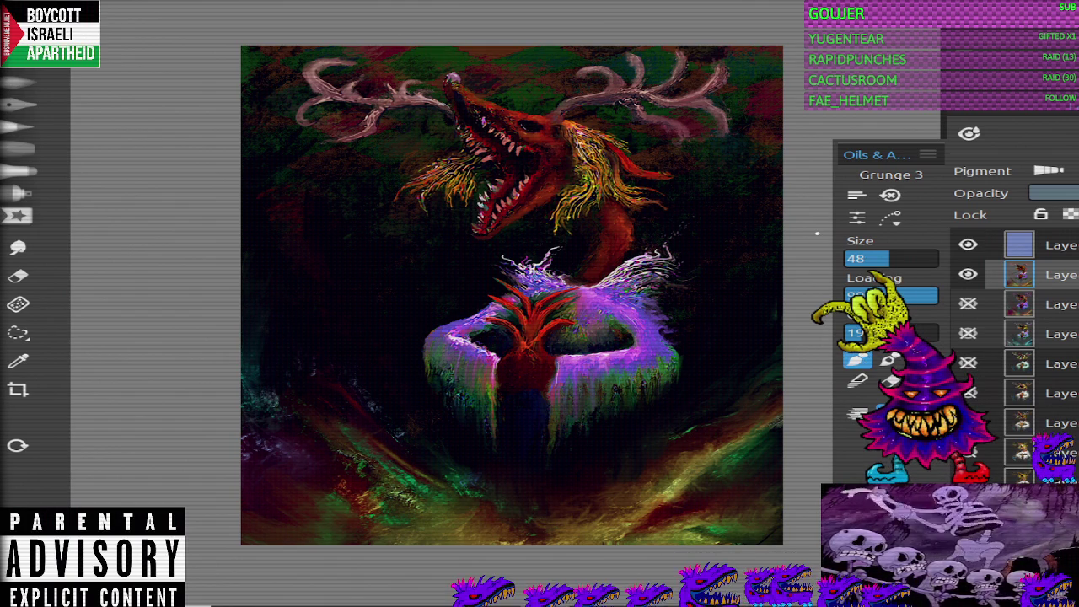
{"action": "key", "text": "bracketleft"}
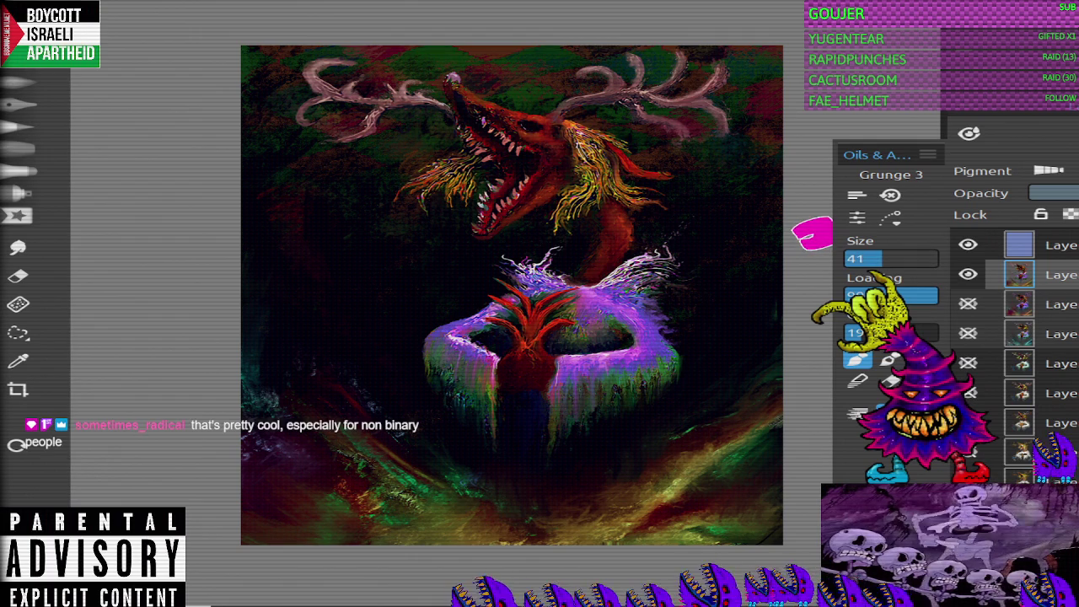
{"action": "key", "text": "bracketleft"}
{"action": "mouse_move", "coordinate": [316, 369]}
{"action": "left_mouse_down"}
{"action": "mouse_move", "coordinate": [355, 386]}
{"action": "mouse_move", "coordinate": [375, 412]}
{"action": "left_mouse_up"}
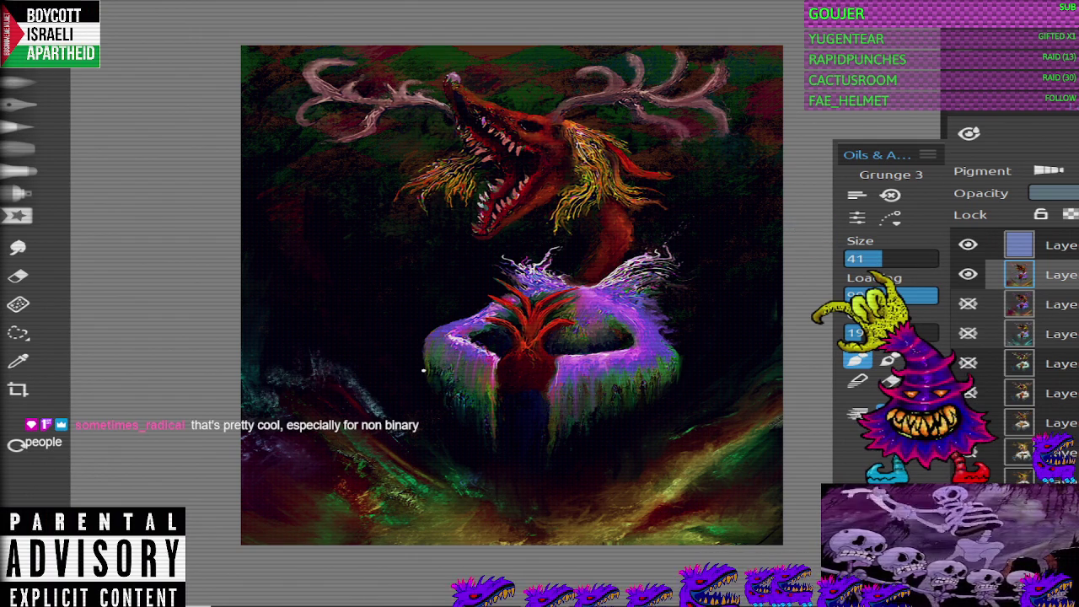
{"action": "left_click_drag", "start_coordinate": [314, 374], "coordinate": [359, 379]}
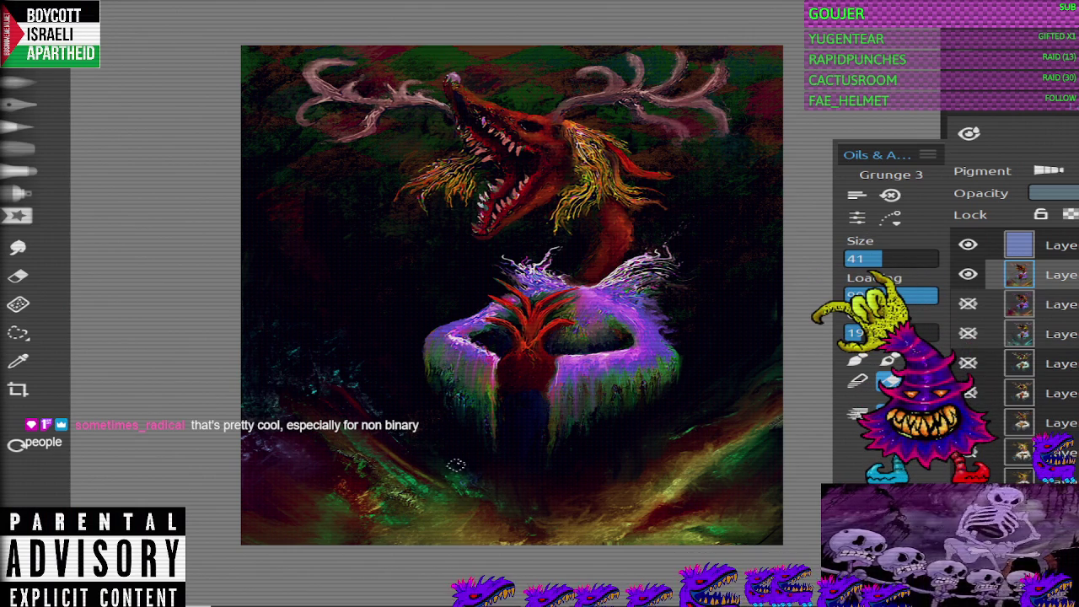
{"action": "scroll", "coordinate": [1020, 354], "scroll_direction": "down", "scroll_amount": 3}
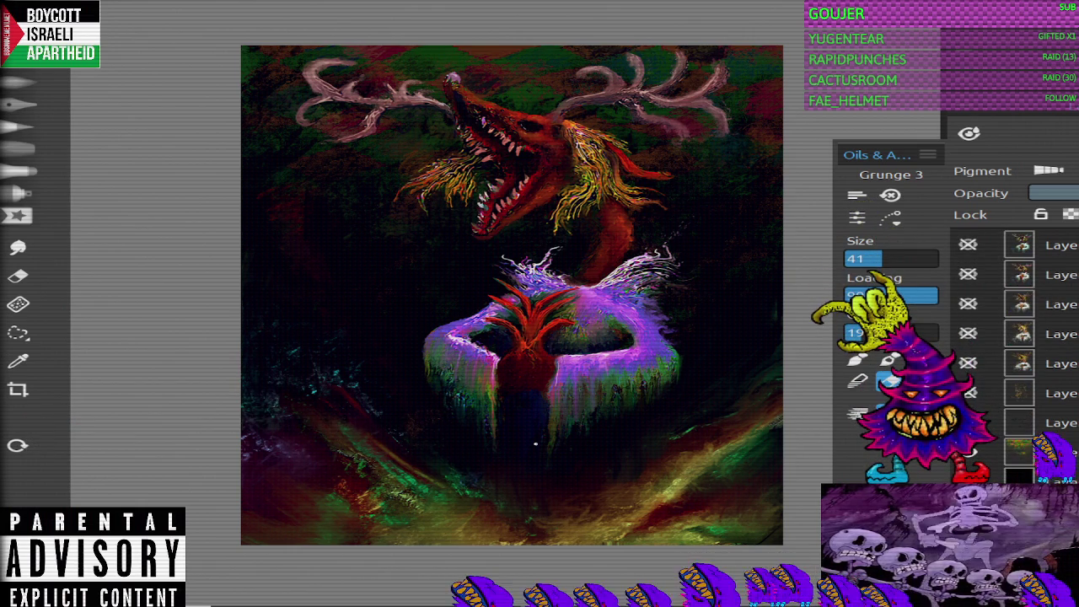
{"action": "scroll", "coordinate": [1020, 354], "scroll_direction": "up", "scroll_amount": 3}
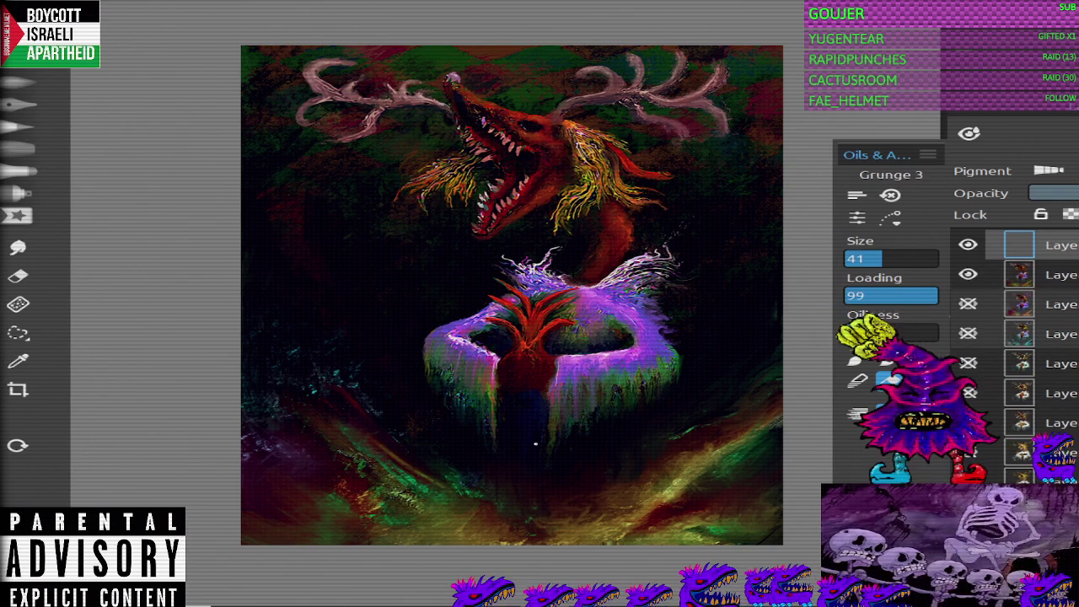
{"action": "scroll", "coordinate": [1021, 355], "scroll_direction": "up", "scroll_amount": 3}
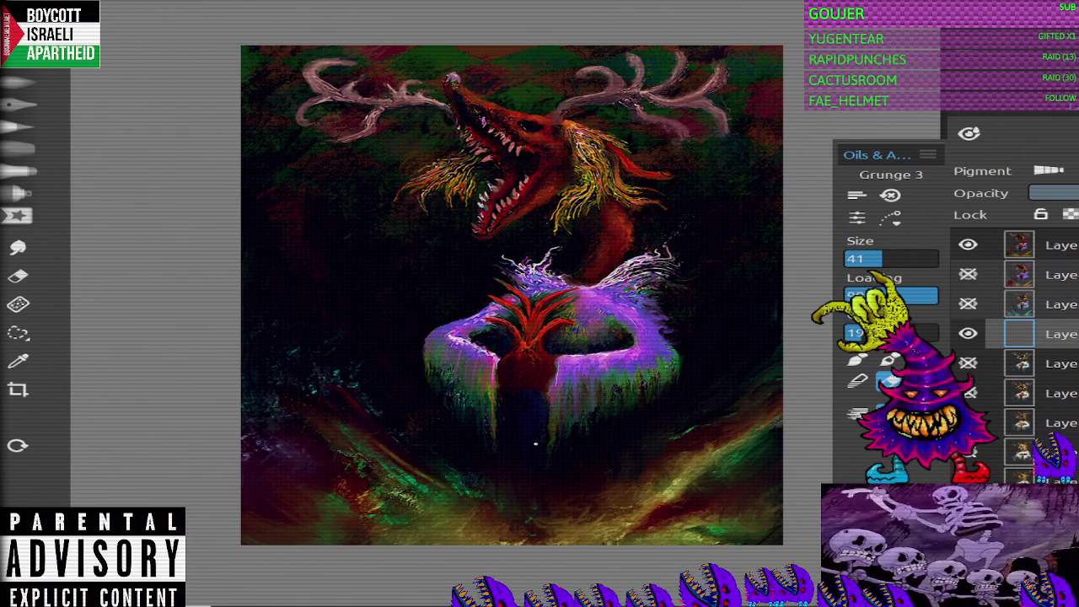
{"action": "key", "text": "b"}
{"action": "left_click_drag", "start_coordinate": [373, 381], "coordinate": [418, 404]}
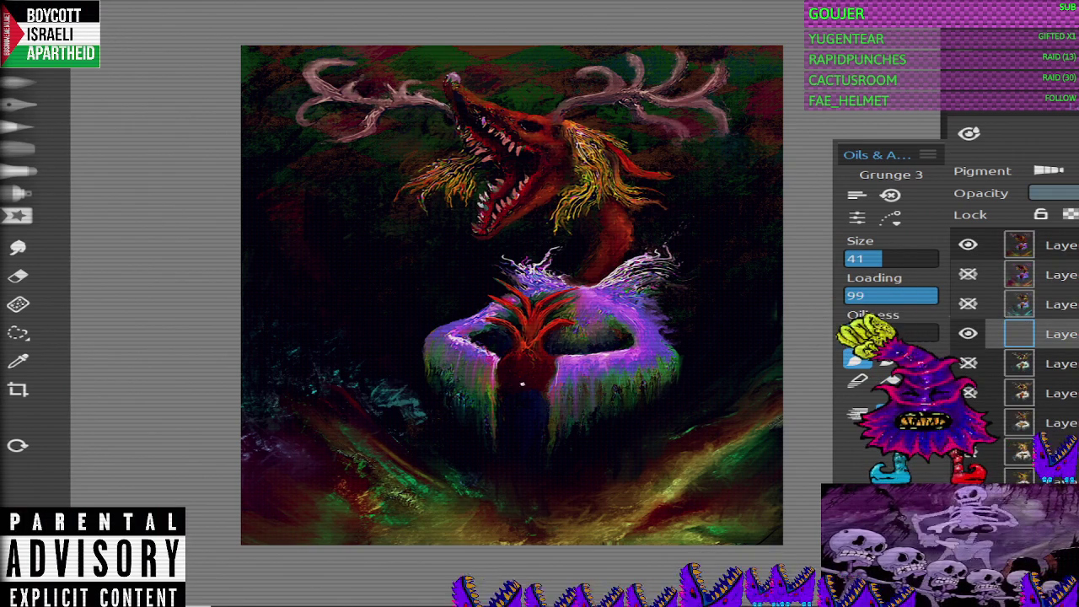
{"action": "key", "text": "e"}
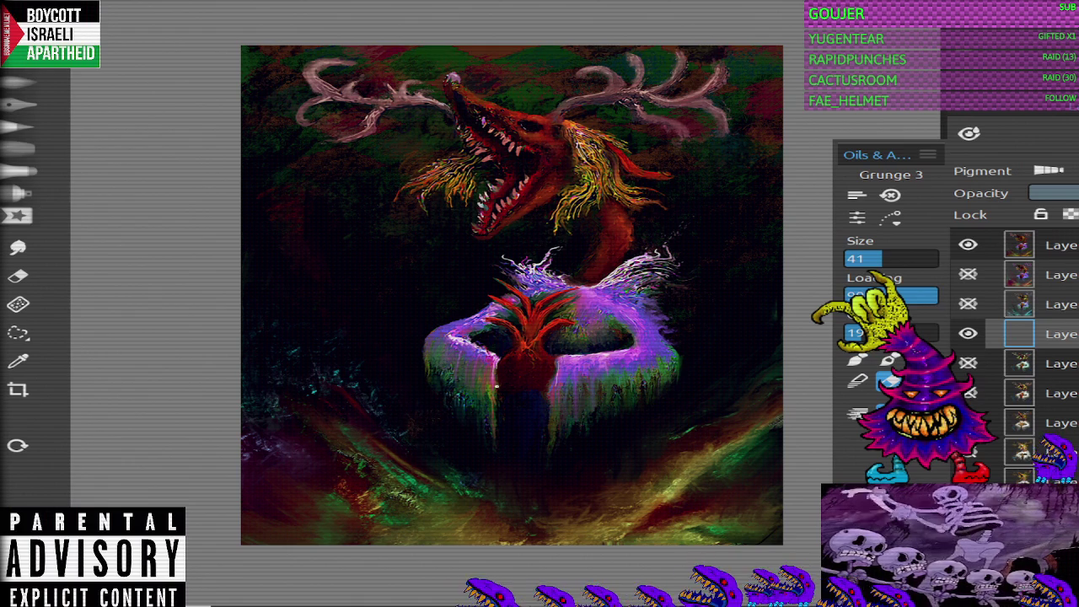
{"action": "key", "text": "b"}
{"action": "key", "text": "b"}
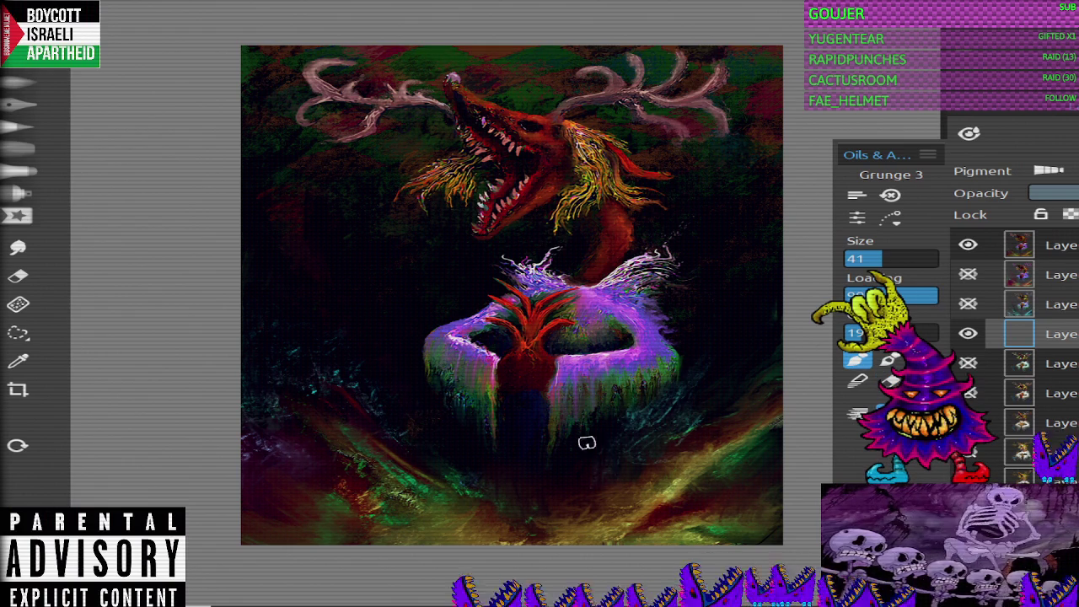
{"action": "key", "text": "e"}
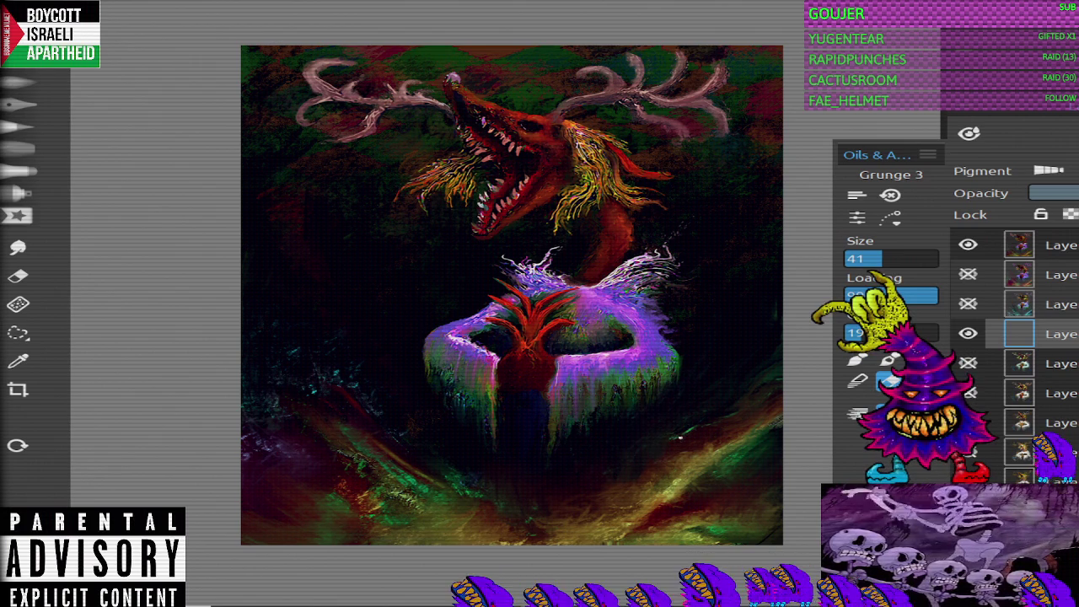
{"action": "key", "text": "b"}
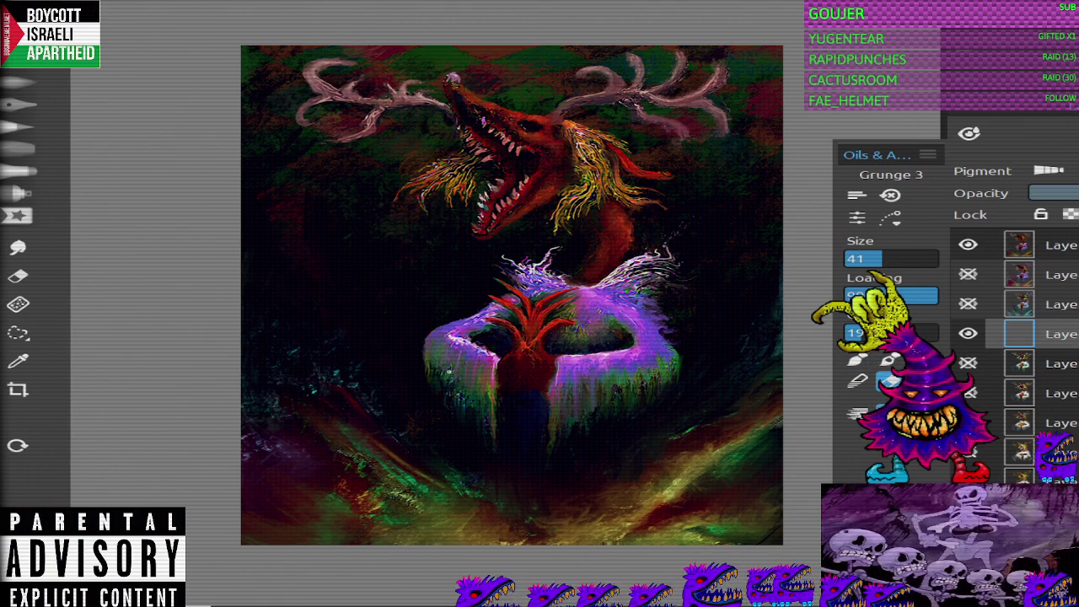
{"action": "key", "text": "ctrl+Up"}
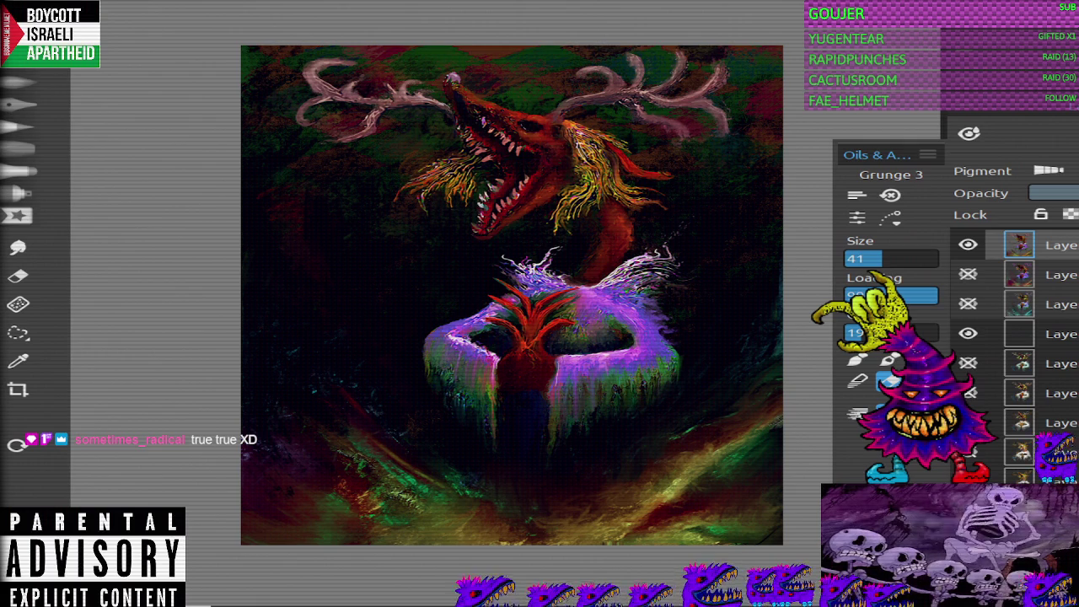
Step: Switch to the Smudge tool for blending paint
{"action": "key", "text": "s"}
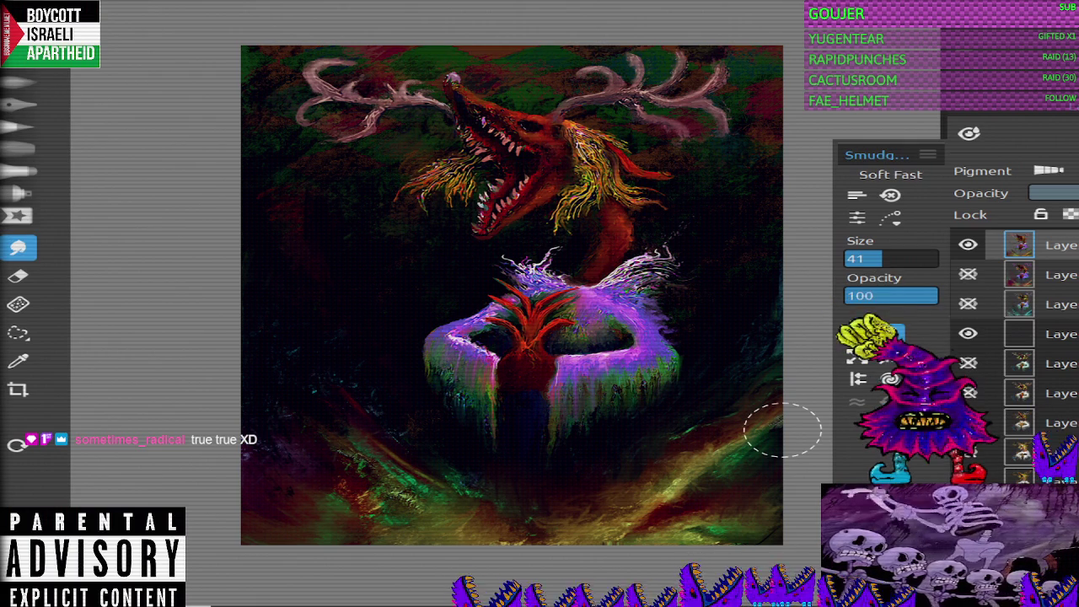
Step: Enlarge the Soft Fast smudge brush to size 84
{"action": "key", "text": "bracketright"}
{"action": "key", "text": "bracketright"}
{"action": "key", "text": "bracketright"}
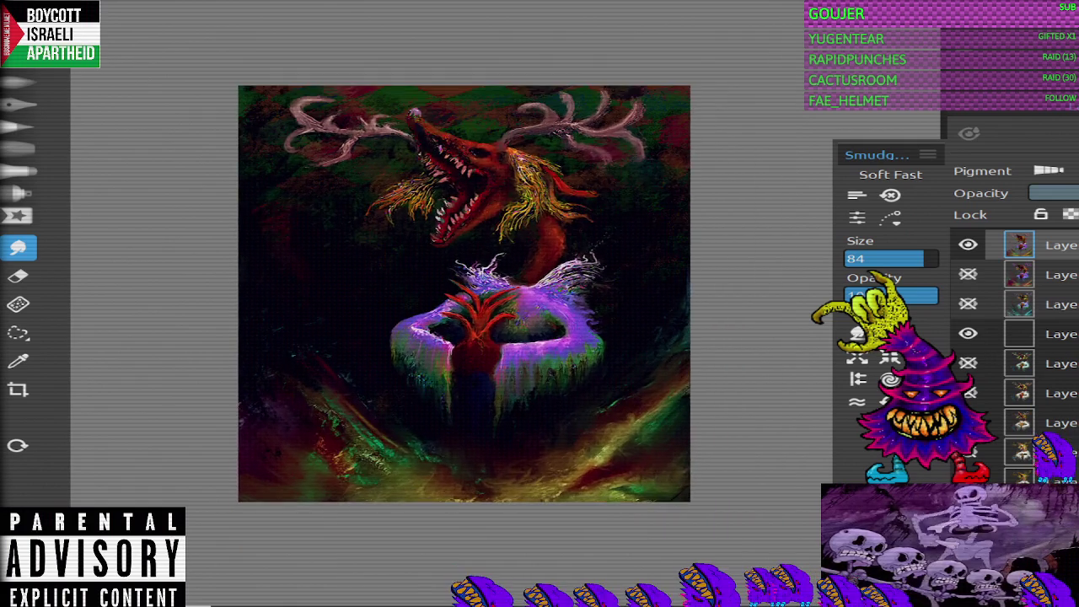
Step: Zoom in around the purple form and reduce the Soft Fast smudge brush to size 49
{"action": "scroll", "coordinate": [512, 295], "scroll_direction": "up", "scroll_amount": 3}
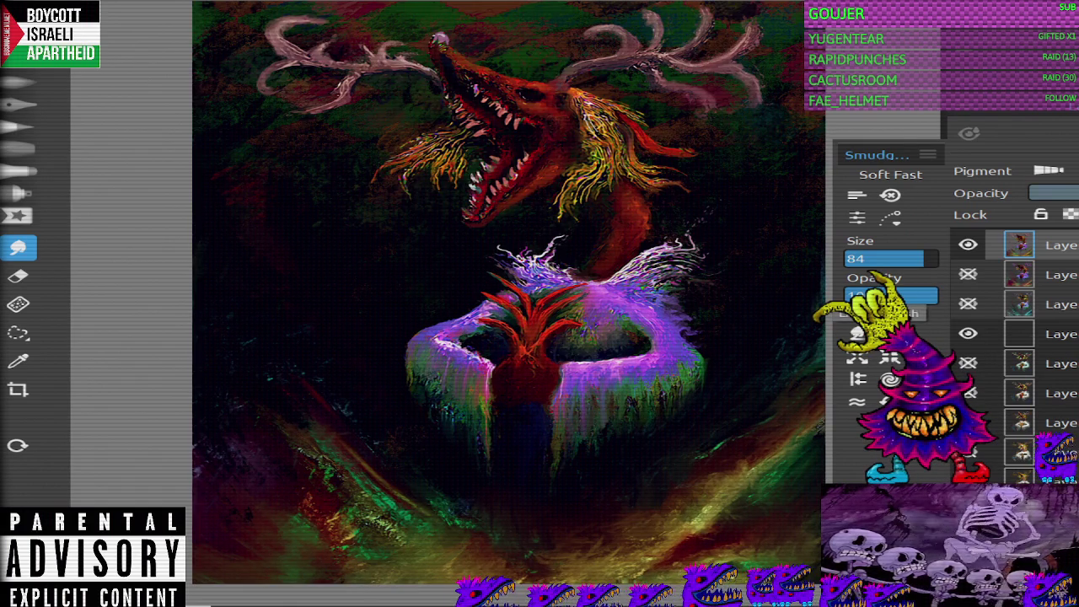
{"action": "key", "text": "b"}
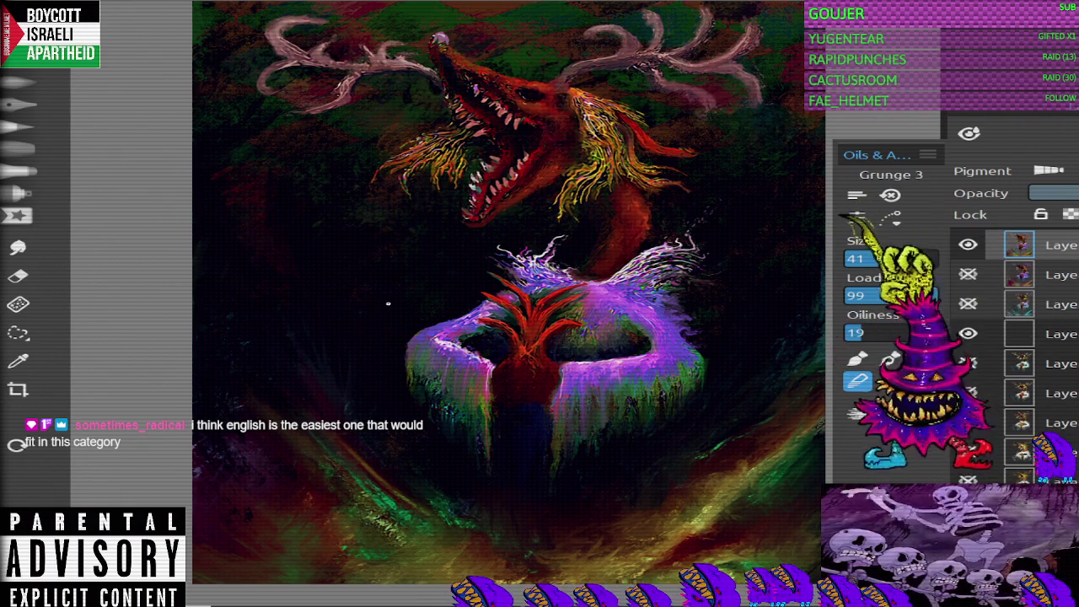
{"action": "key", "text": "s"}
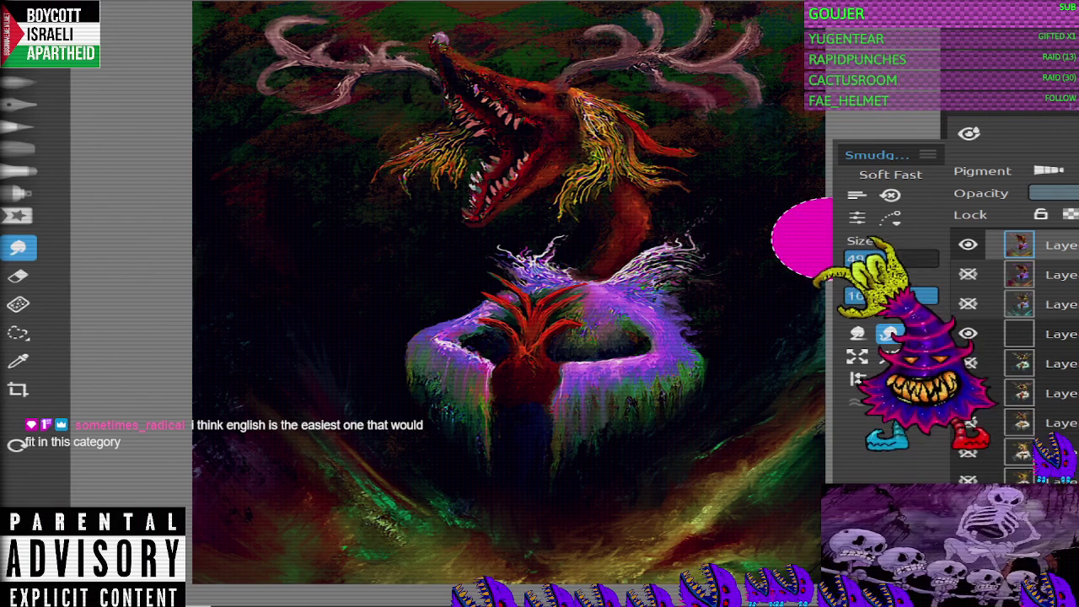
{"action": "left_click_drag", "start_coordinate": [924, 258], "coordinate": [889, 258]}
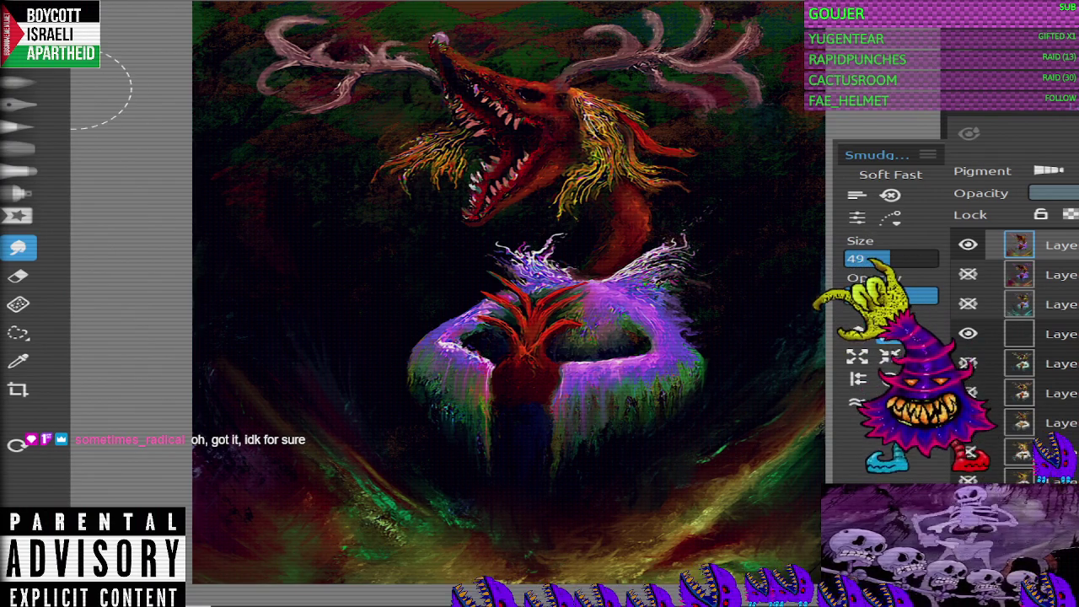
Step: Back on Grunge 3, sample dark green from the background and set brush size 23
{"action": "left_click", "coordinate": [19, 103]}
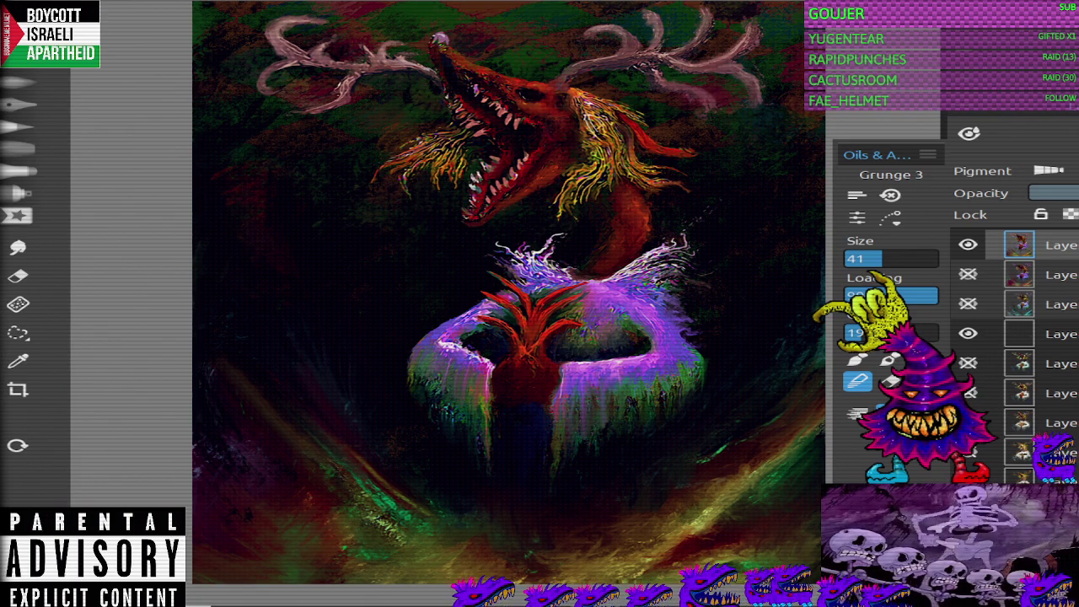
{"action": "scroll", "coordinate": [507, 270], "scroll_direction": "down", "scroll_amount": 1}
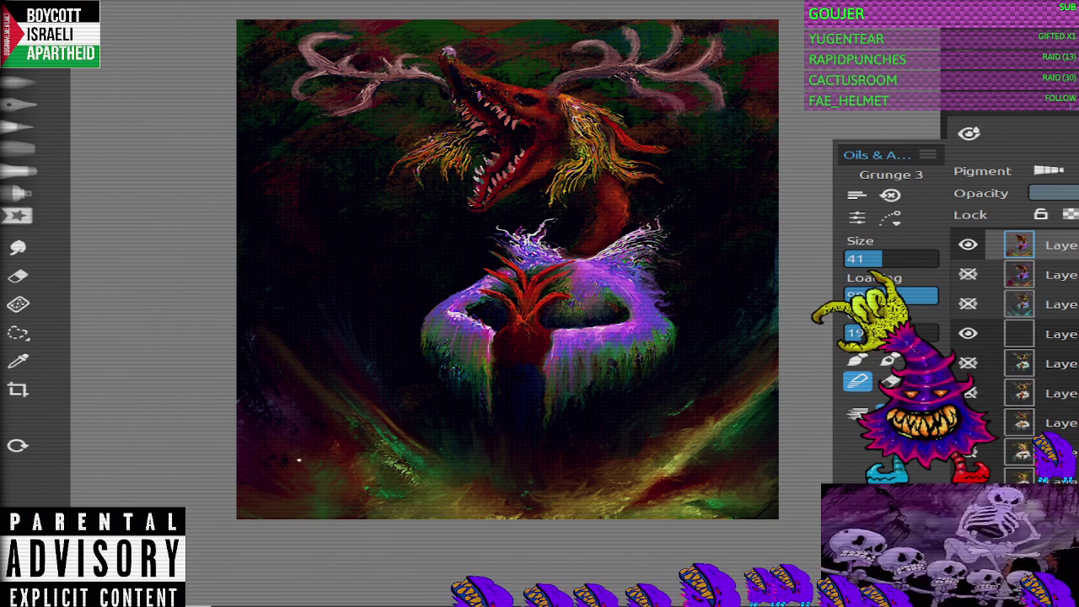
{"action": "key", "text": "b"}
{"action": "key", "text": "alt"}
{"action": "left_click", "coordinate": [402, 470]}
{"action": "left_click_drag", "start_coordinate": [402, 470], "coordinate": [435, 441]}
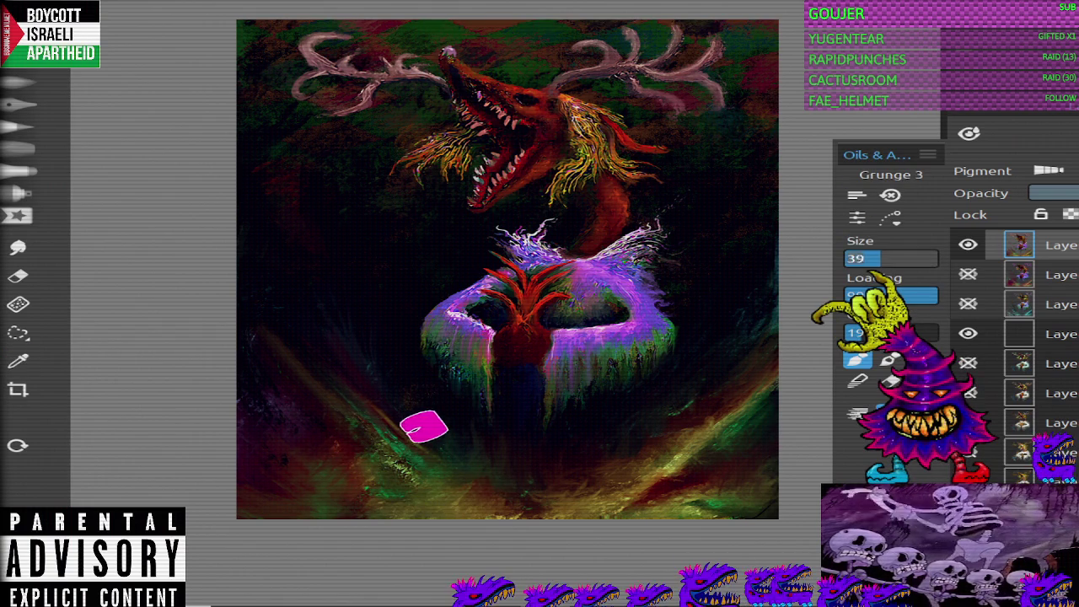
{"action": "key", "text": "bracketleft"}
{"action": "key", "text": "bracketleft"}
{"action": "key", "text": "bracketleft"}
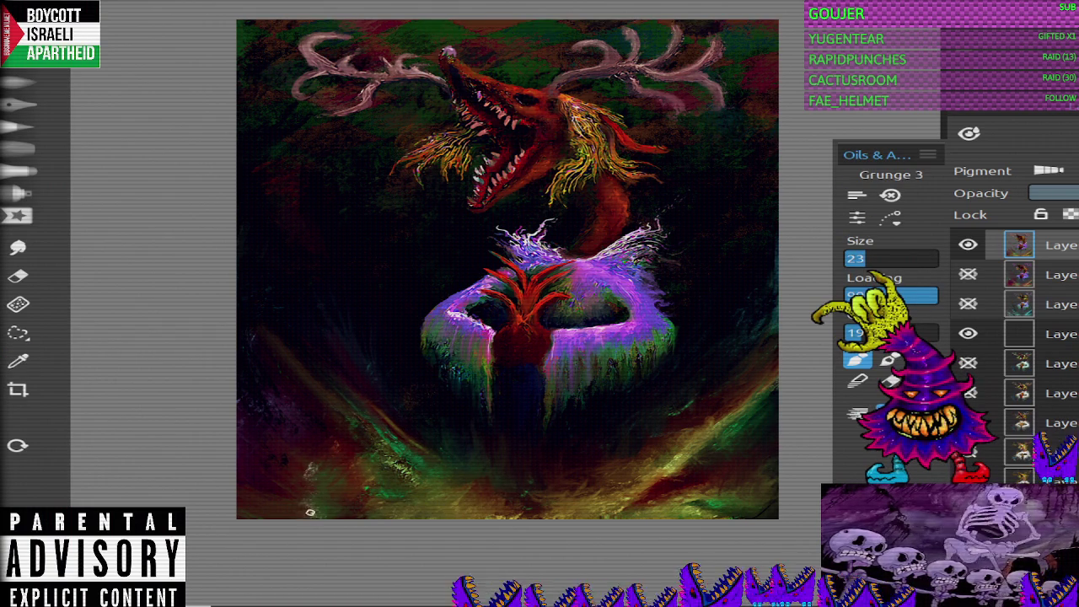
{"action": "key", "text": "e"}
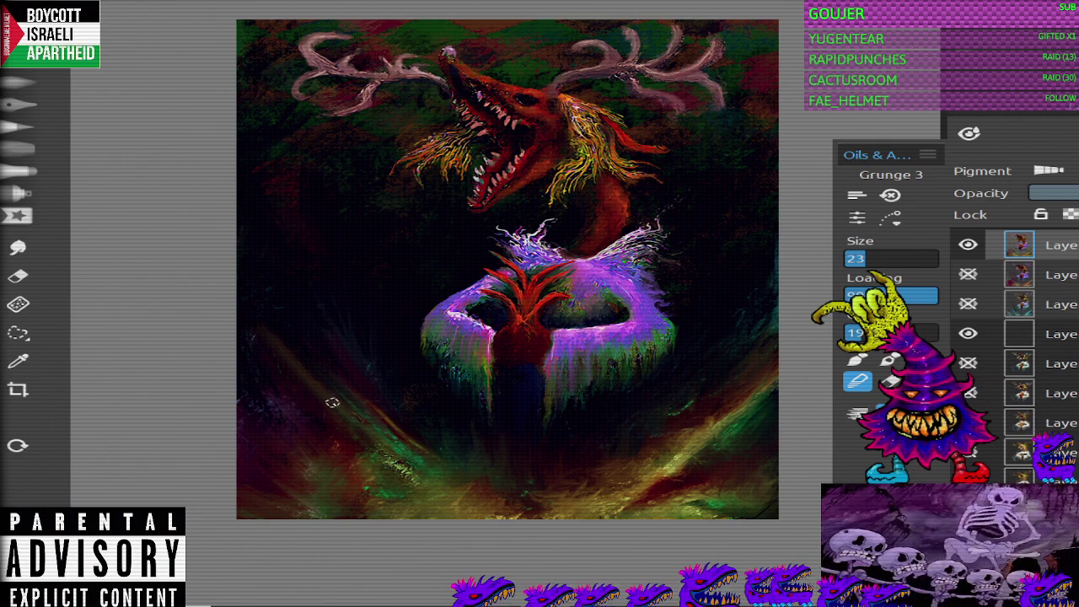
{"action": "key", "text": "e"}
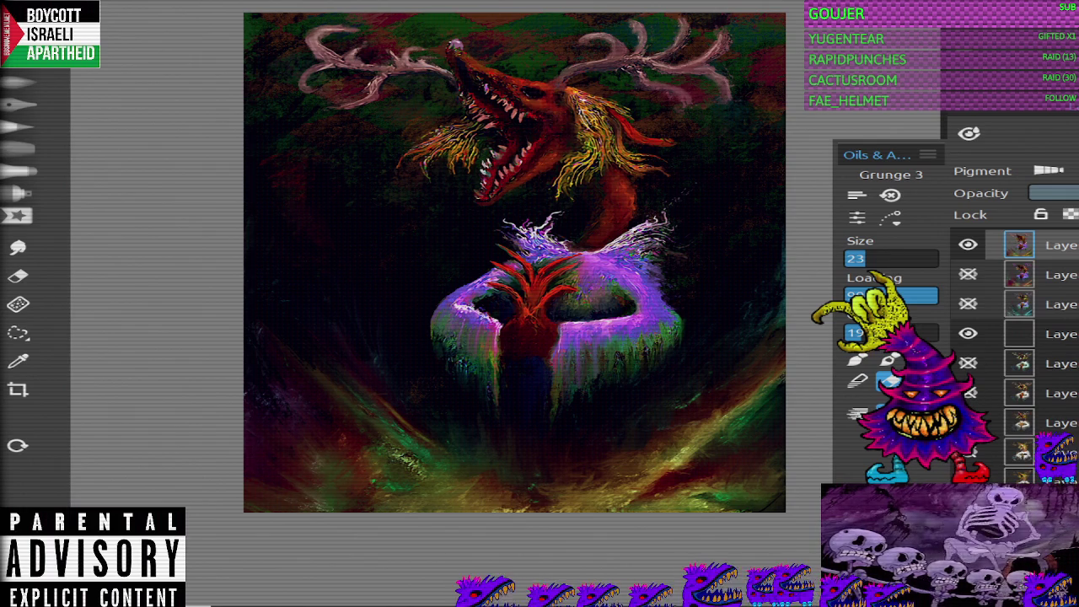
Step: Zoom out and back in on the beast painting, then pan slightly to frame the canvas
{"action": "scroll", "coordinate": [514, 262], "scroll_direction": "down", "scroll_amount": 1}
{"action": "scroll", "coordinate": [504, 261], "scroll_direction": "up", "scroll_amount": 1}
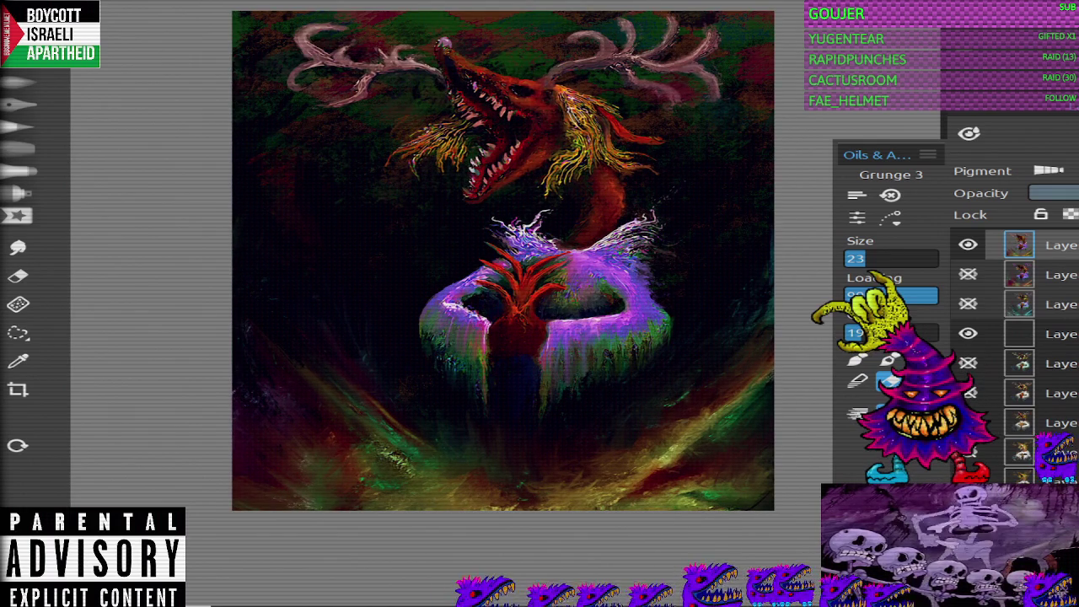
{"action": "scroll", "coordinate": [504, 260], "scroll_direction": "down", "scroll_amount": 1}
{"action": "scroll", "coordinate": [533, 234], "scroll_direction": "up", "scroll_amount": 1}
{"action": "scroll", "coordinate": [513, 262], "scroll_direction": "down", "scroll_amount": 1}
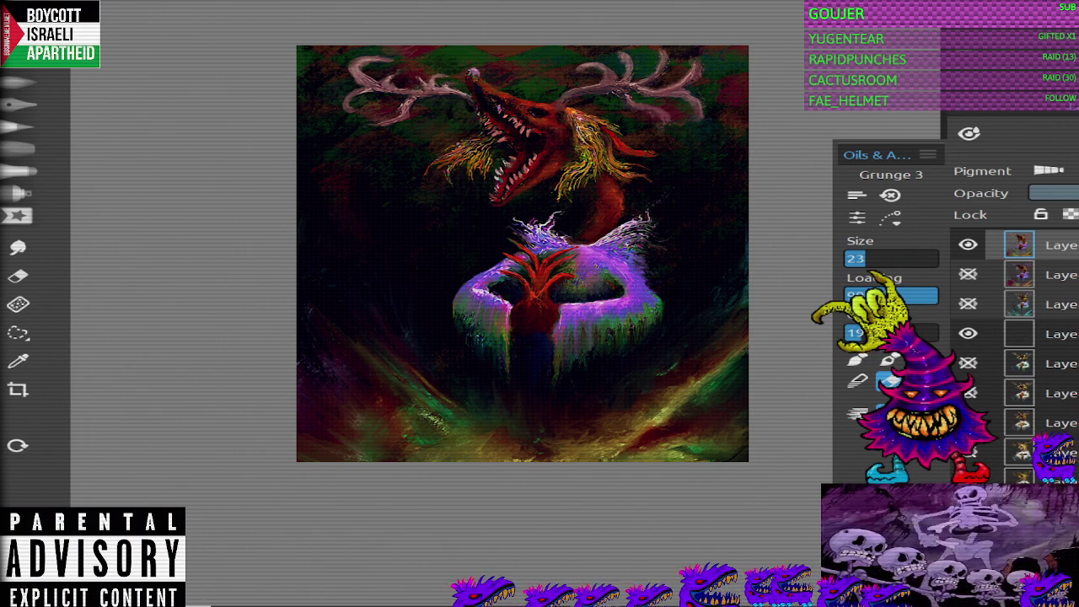
{"action": "scroll", "coordinate": [489, 267], "scroll_direction": "up", "scroll_amount": 2}
{"action": "scroll", "coordinate": [489, 266], "scroll_direction": "up", "scroll_amount": 1}
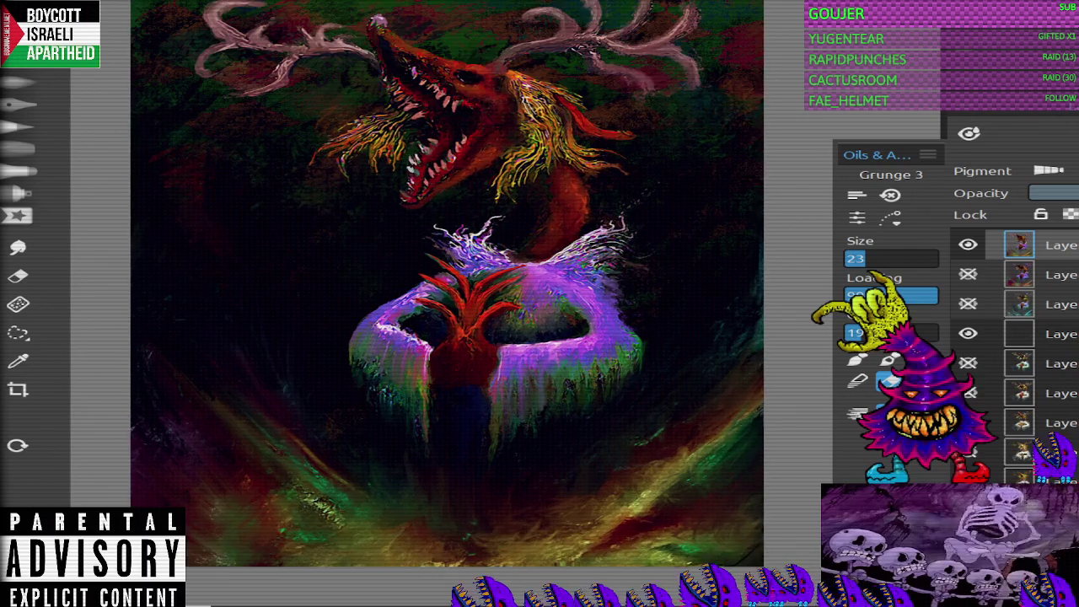
{"action": "scroll", "coordinate": [490, 266], "scroll_direction": "down", "scroll_amount": 1}
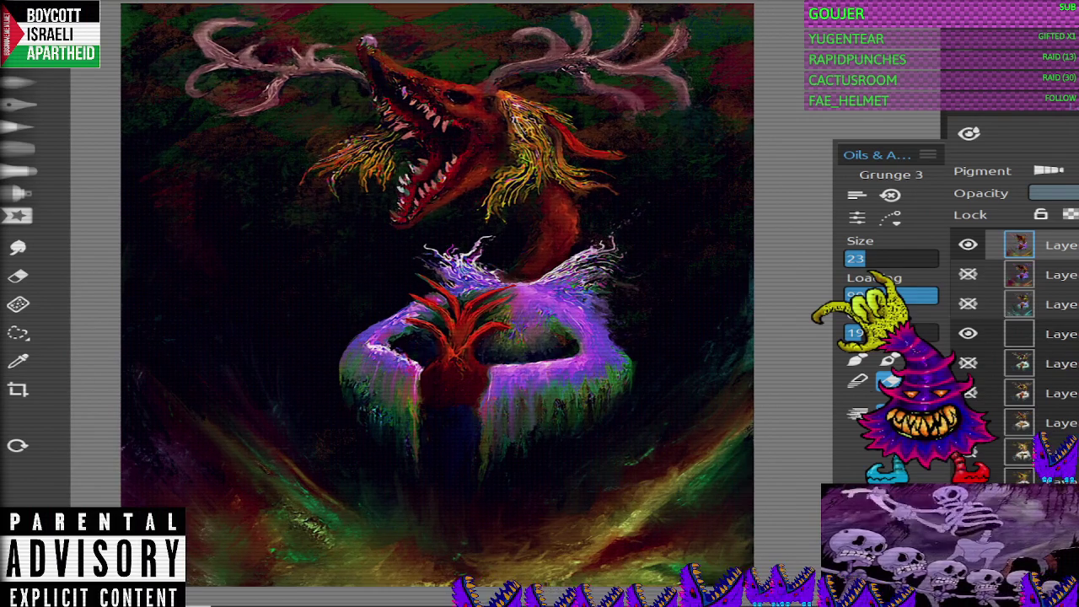
{"action": "left_click_drag", "start_coordinate": [489, 266], "coordinate": [474, 278]}
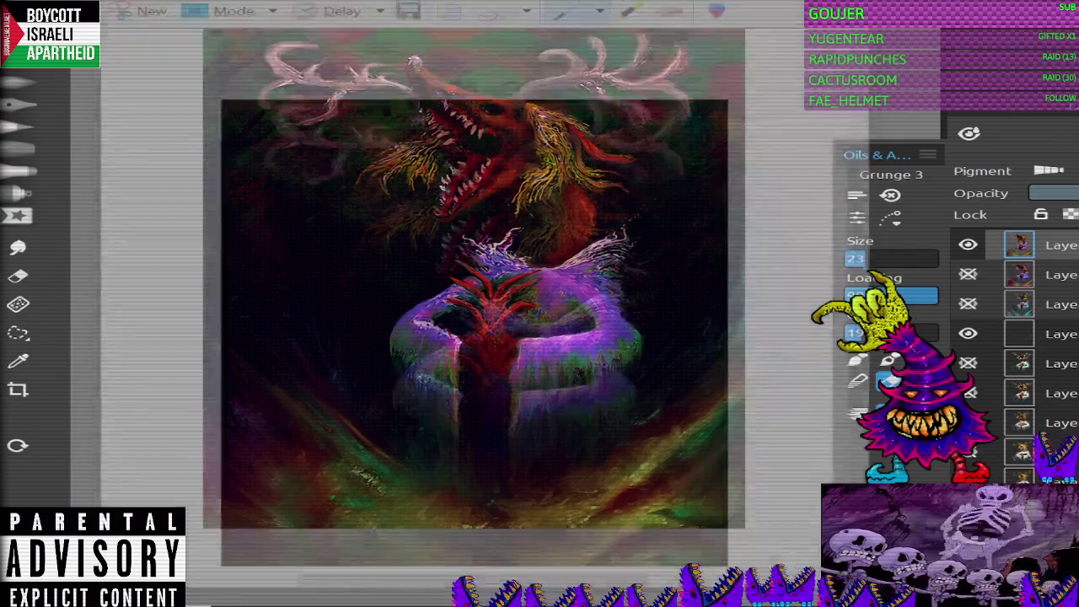
Step: Copy the painting snip to the clipboard and close Snipping Tool without saving
{"action": "right_click", "coordinate": [430, 412]}
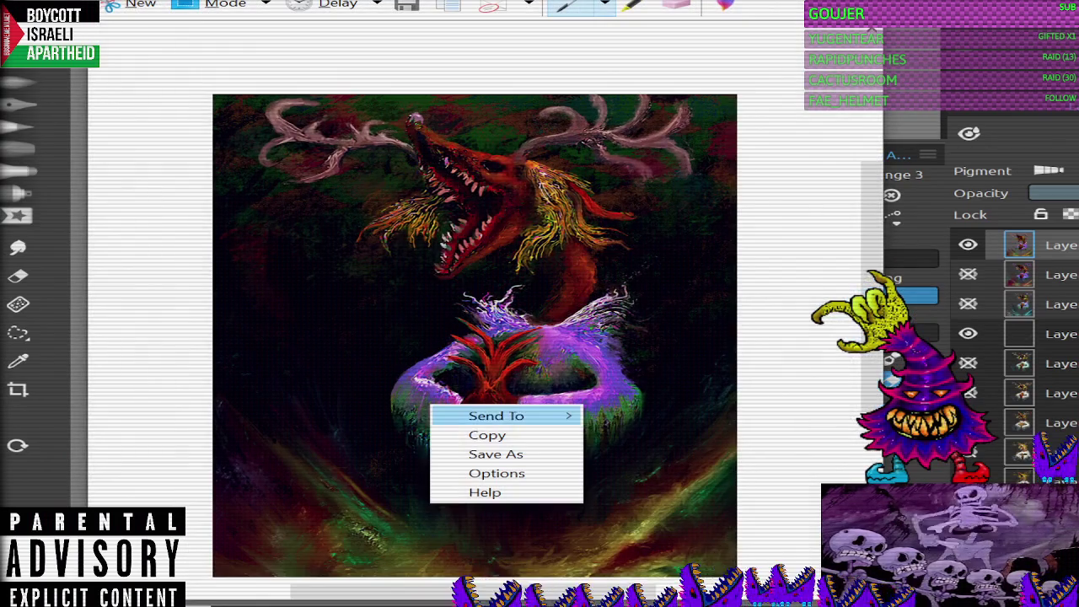
{"action": "left_click", "coordinate": [489, 434]}
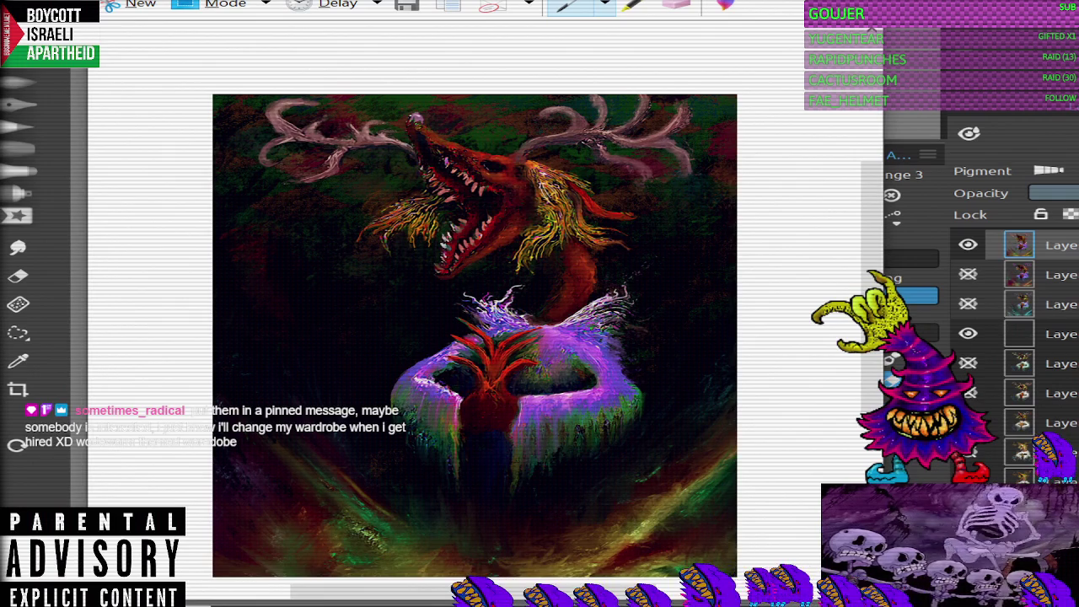
{"action": "key", "text": "alt+F4"}
{"action": "left_click", "coordinate": [597, 291]}
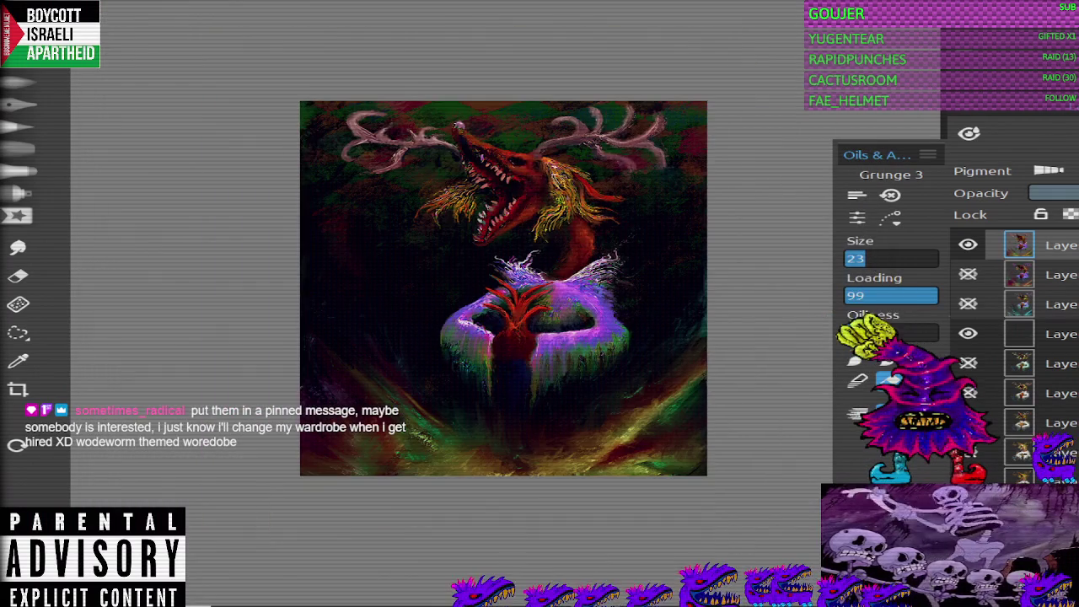